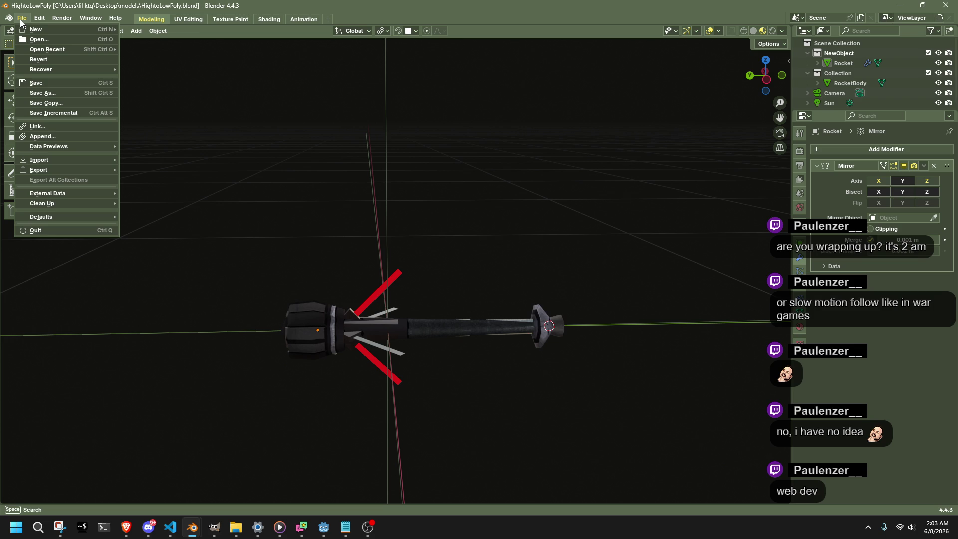
# - Orbit and tilt the view around the rocket model to inspect it from the side
pyautogui.moveTo(64, 169)
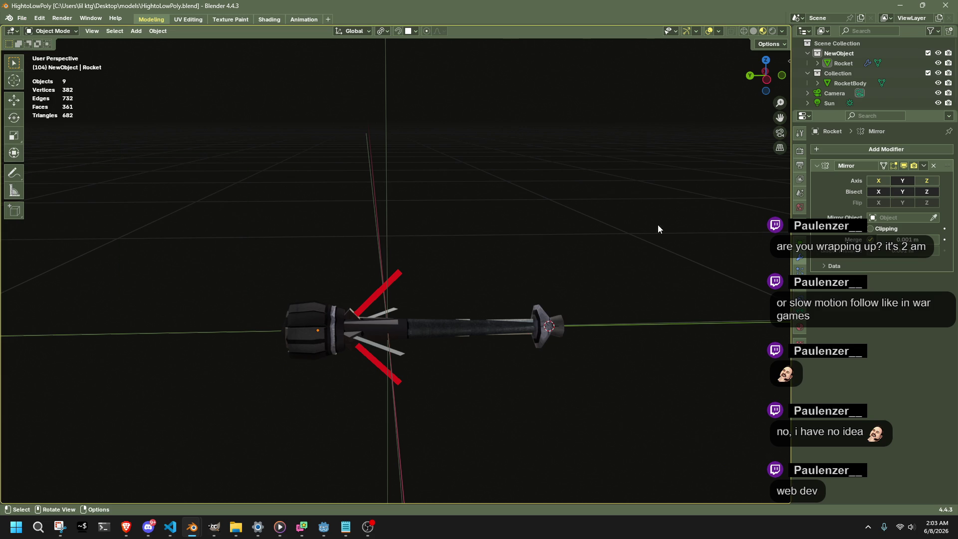
pyautogui.moveTo(468, 294)
pyautogui.mouseDown()
pyautogui.moveTo(456, 306)
pyautogui.moveTo(514, 333)
pyautogui.mouseUp()
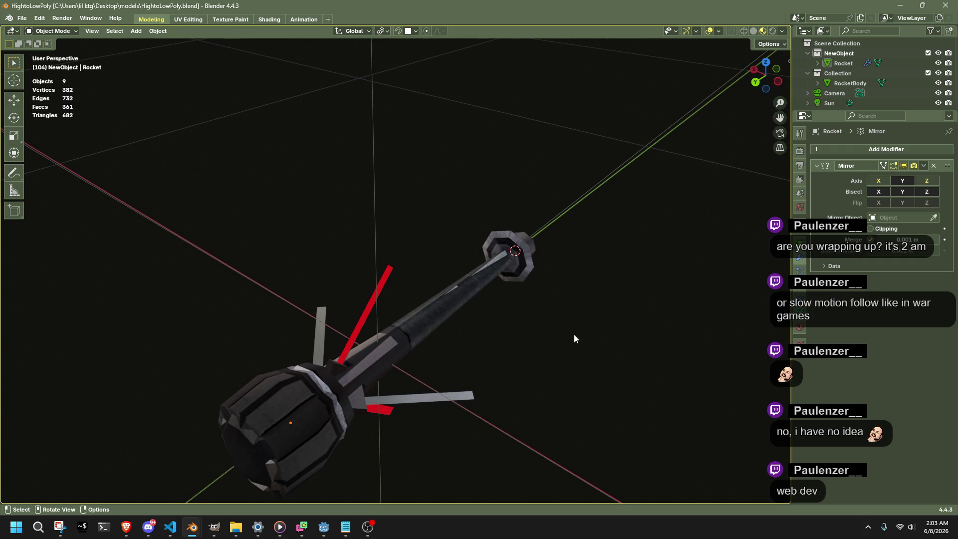
pyautogui.moveTo(672, 321); pyautogui.dragTo(646, 309)
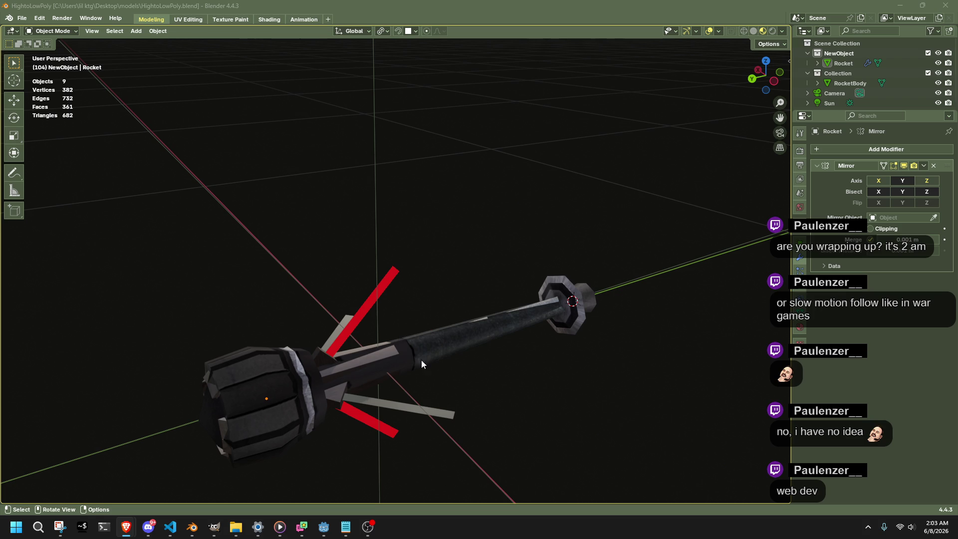
pyautogui.moveTo(421, 360)
pyautogui.mouseDown()
pyautogui.moveTo(229, 350)
pyautogui.moveTo(141, 313)
pyautogui.mouseUp()
pyautogui.moveTo(331, 192)
pyautogui.mouseDown()
pyautogui.moveTo(407, 233)
pyautogui.moveTo(205, 247)
pyautogui.moveTo(502, 286)
pyautogui.moveTo(419, 249)
pyautogui.mouseUp()
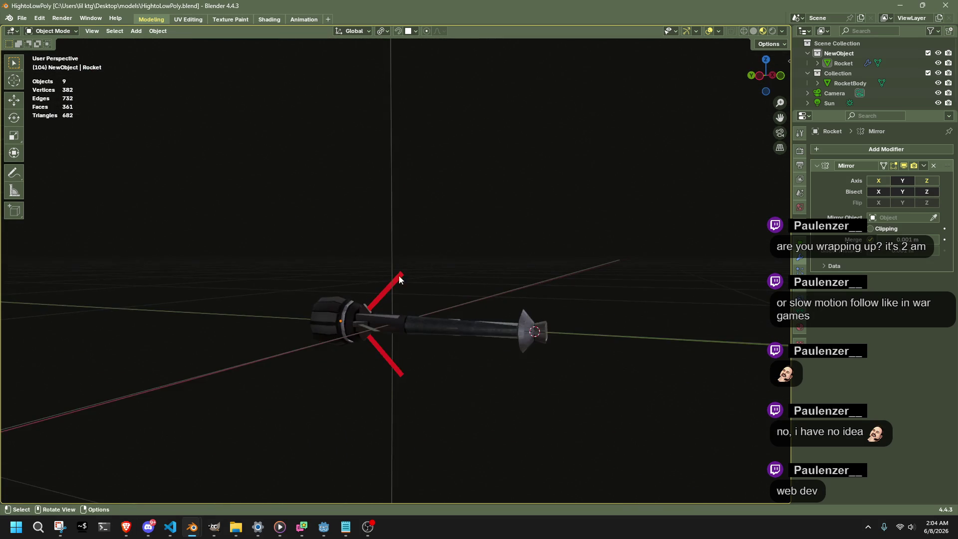
# - Delete SlinkRocket.glb from Godot's FileSystem dock, confirm Remove, and return to Blender
pyautogui.click(323, 527)
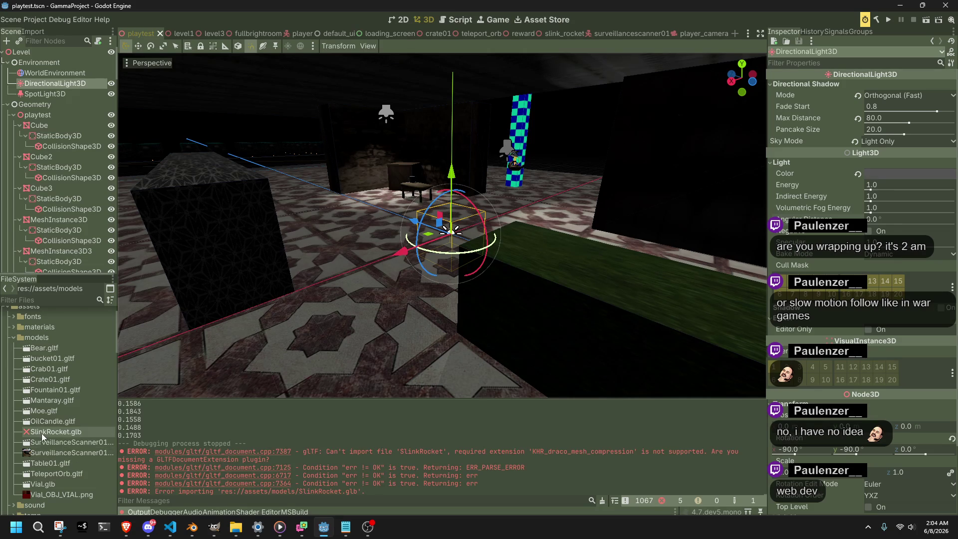
pyautogui.click(76, 433)
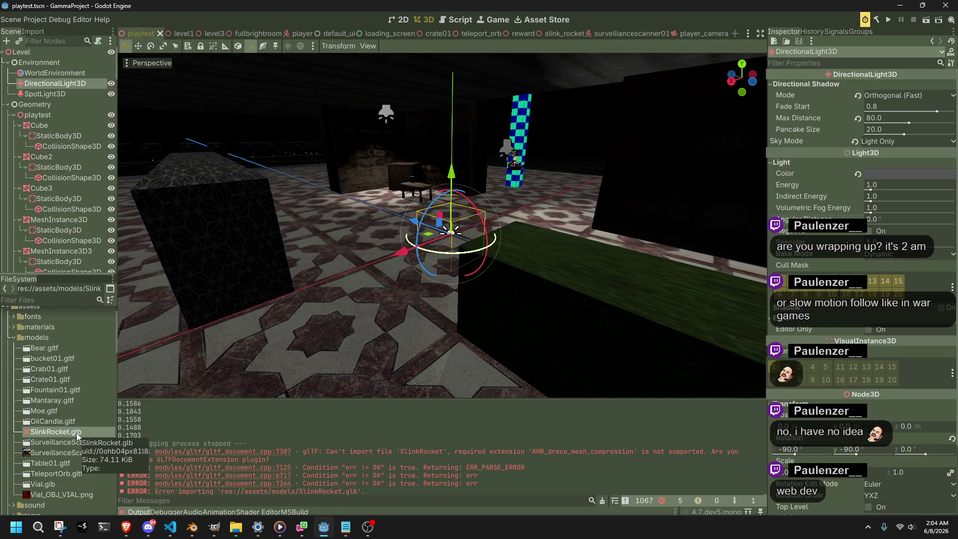
pyautogui.press('Delete')
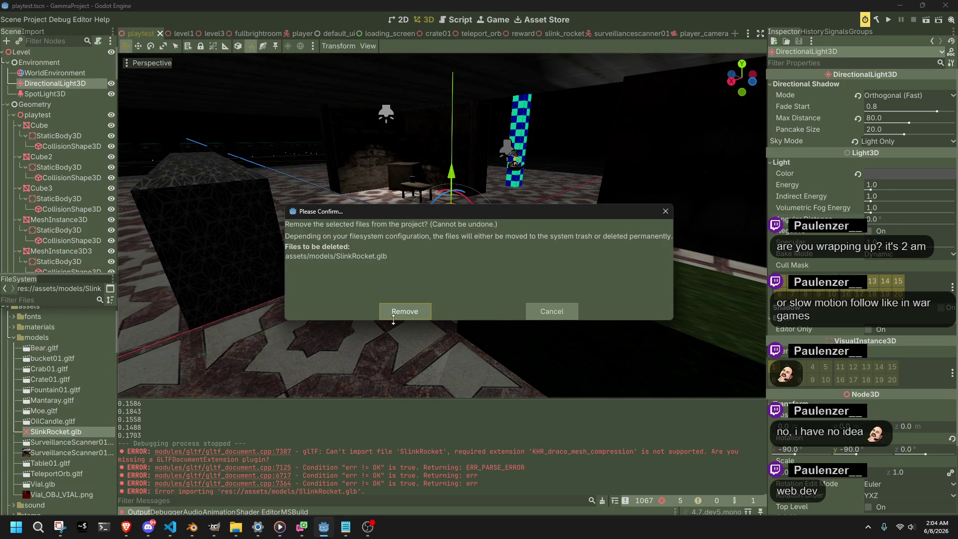
pyautogui.click(400, 313)
pyautogui.hotkey('alt', 'Tab')
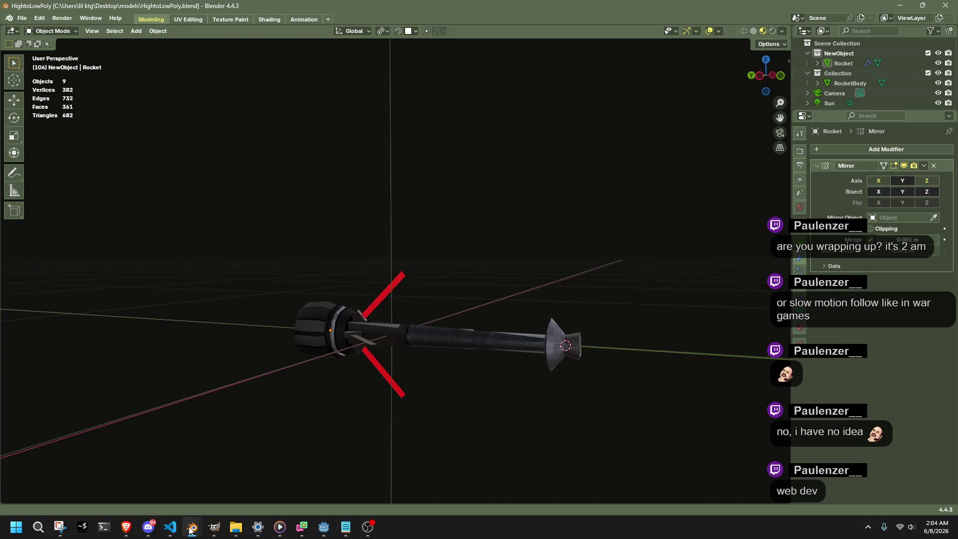
# - Copy the low-poly Rocket into the slinkrocket Blender file and save it
pyautogui.click(308, 316)
pyautogui.hotkey('ctrl', 'c')
pyautogui.moveTo(192, 528)
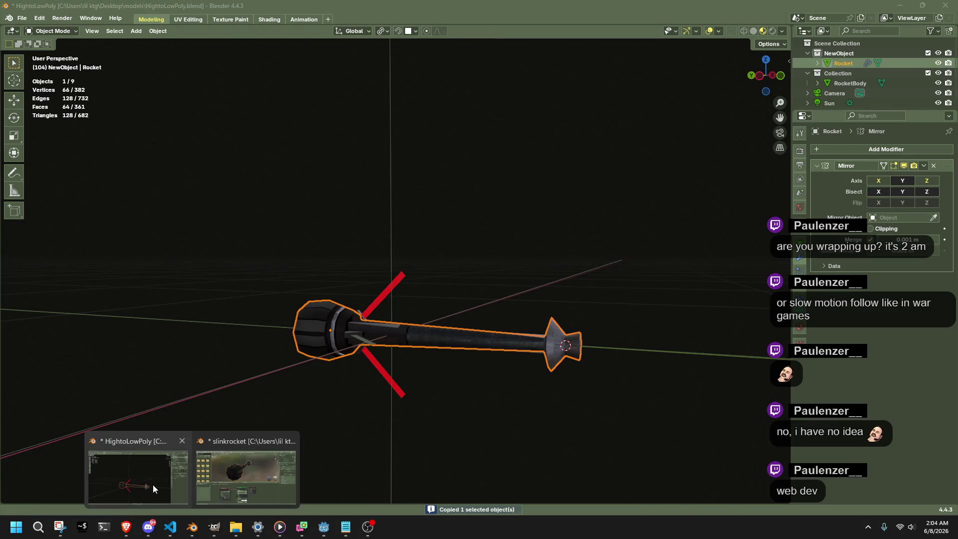
pyautogui.click(253, 475)
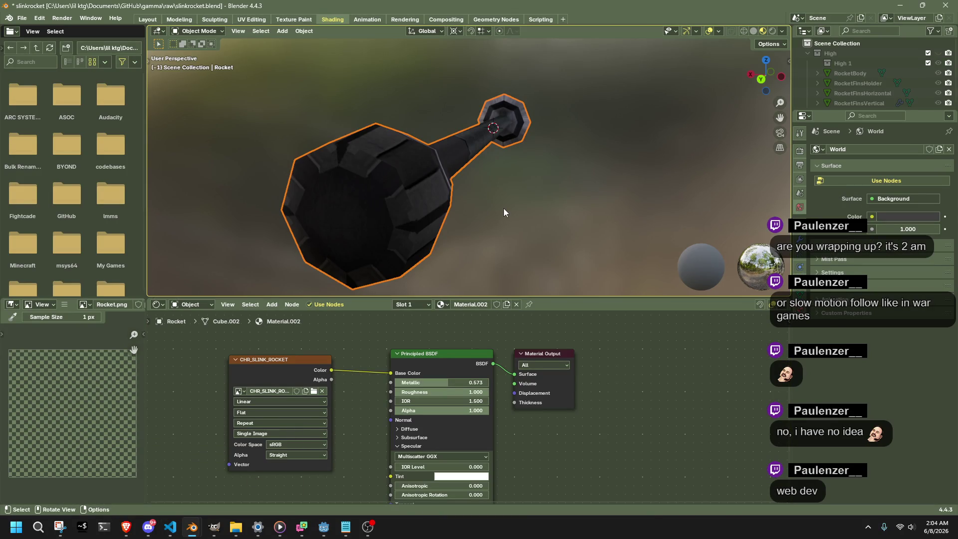
pyautogui.hotkey('ctrl', 'v')
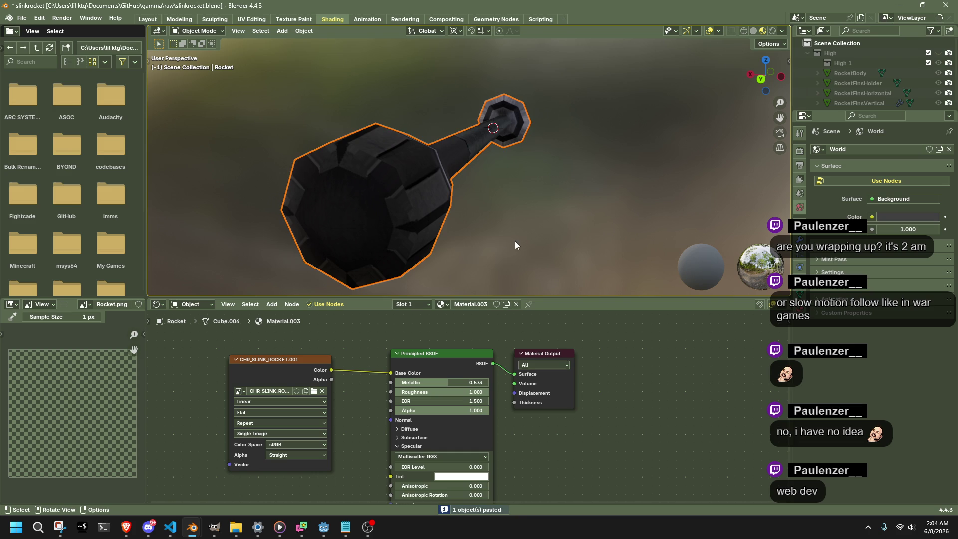
pyautogui.hotkey('ctrl', 's')
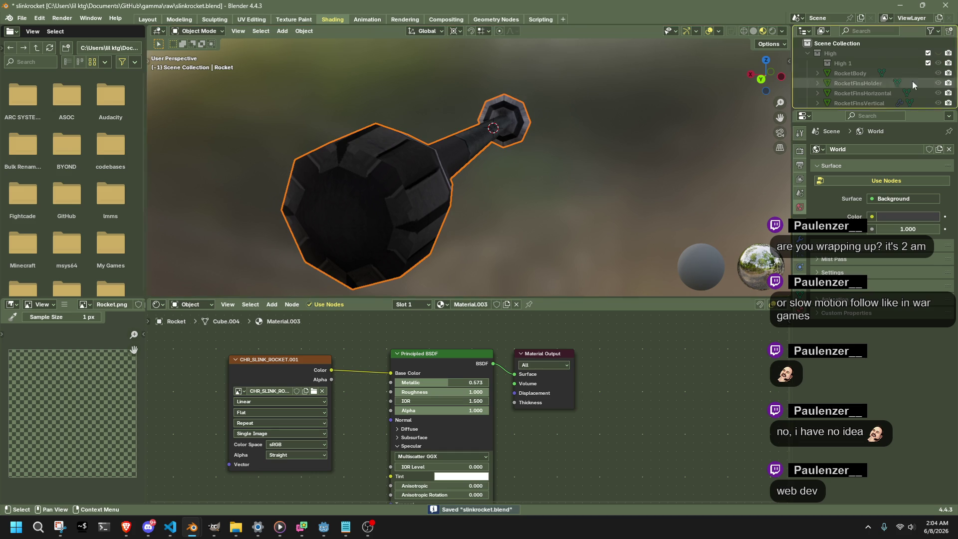
# - Move the Low collection above High in the outliner and save slinkrocket.blend
pyautogui.click(905, 63)
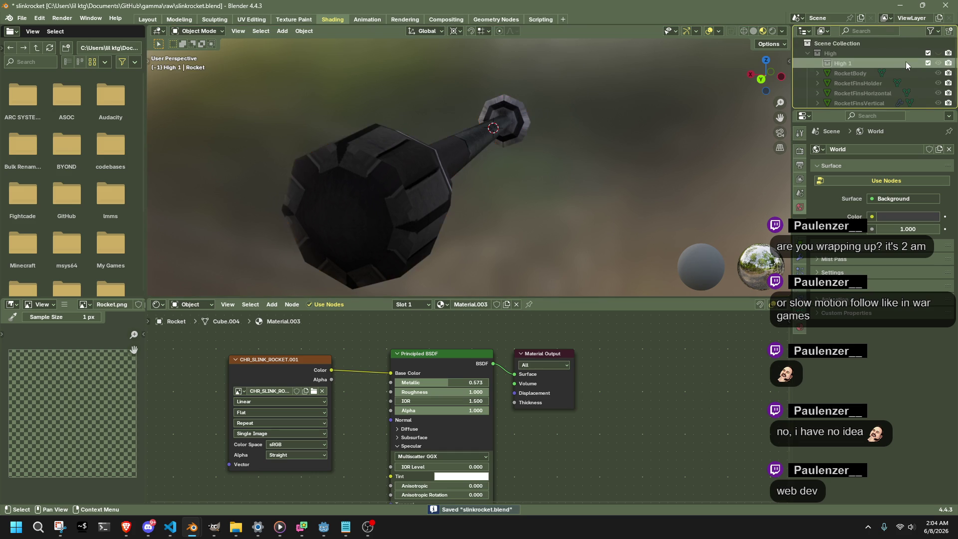
pyautogui.scroll(-3, 878, 80)
pyautogui.moveTo(848, 98); pyautogui.dragTo(848, 93)
pyautogui.scroll(5, 848, 70)
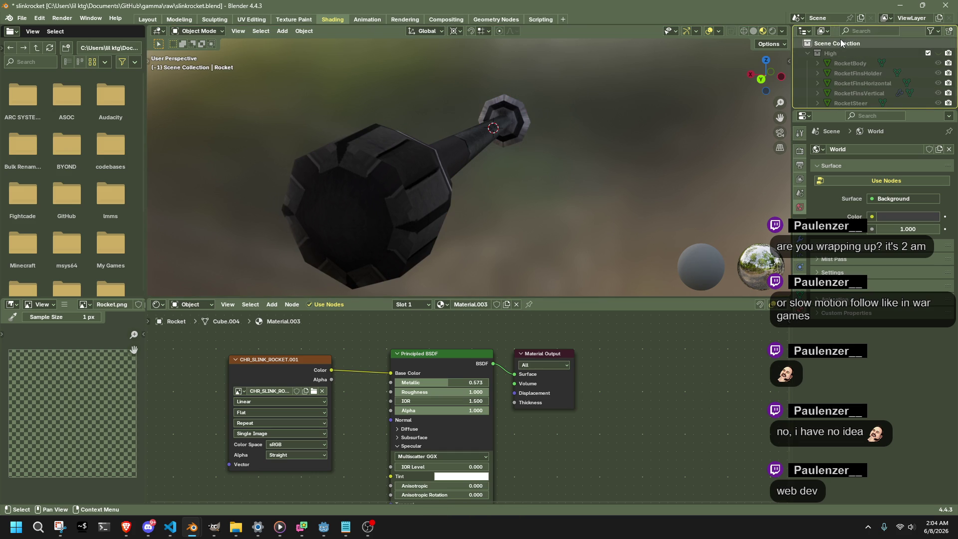
pyautogui.scroll(-4, 841, 97)
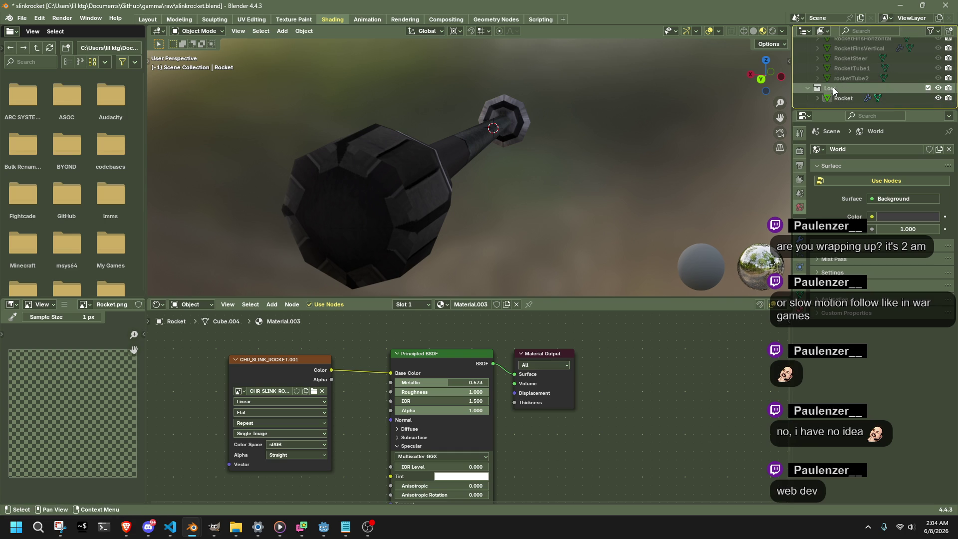
pyautogui.moveTo(833, 86)
pyautogui.mouseDown()
pyautogui.moveTo(851, 73)
pyautogui.moveTo(839, 49)
pyautogui.mouseUp()
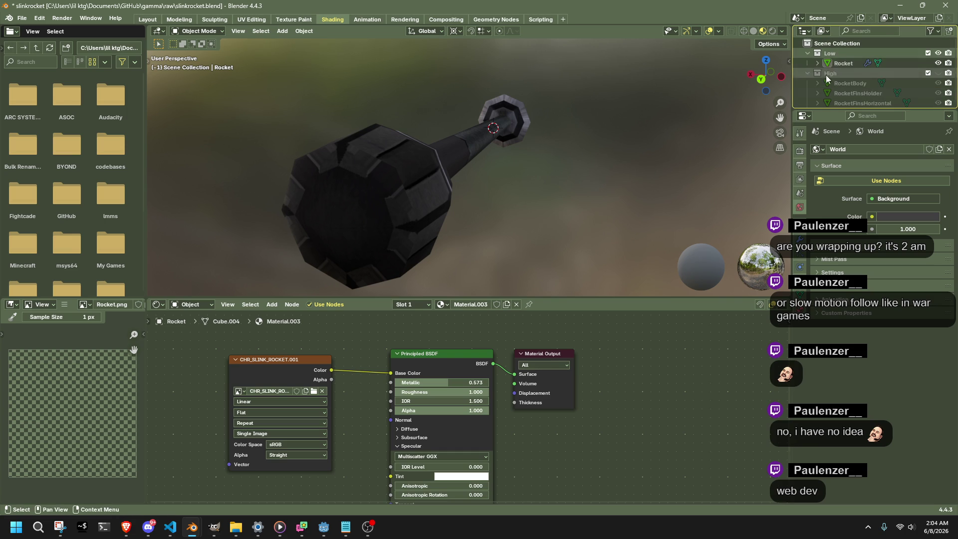
pyautogui.click(849, 63)
pyautogui.click(555, 213)
pyautogui.hotkey('ctrl', 's')
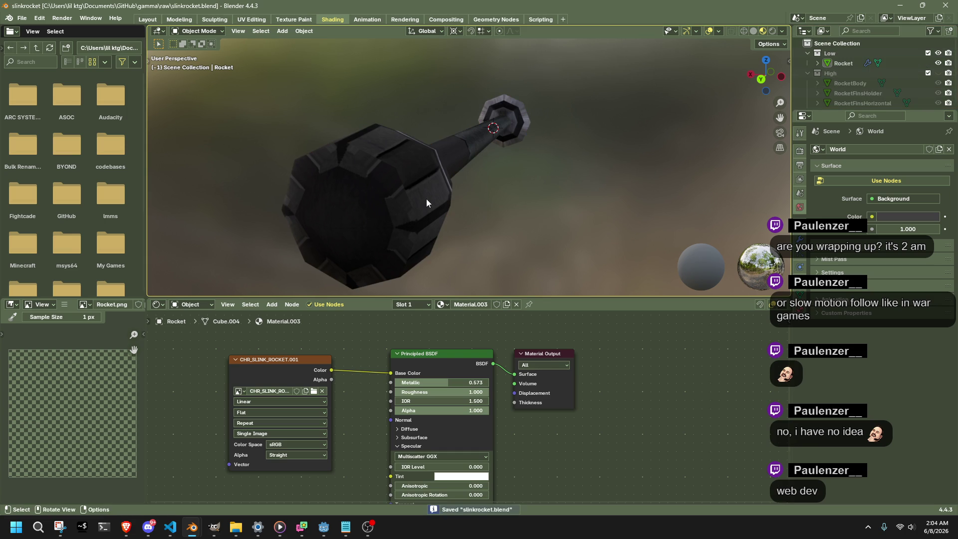
# - Export the Rocket as SlinkRocket.glb into the project's models folder
pyautogui.click(426, 198)
pyautogui.press('q')
pyautogui.click(426, 199)
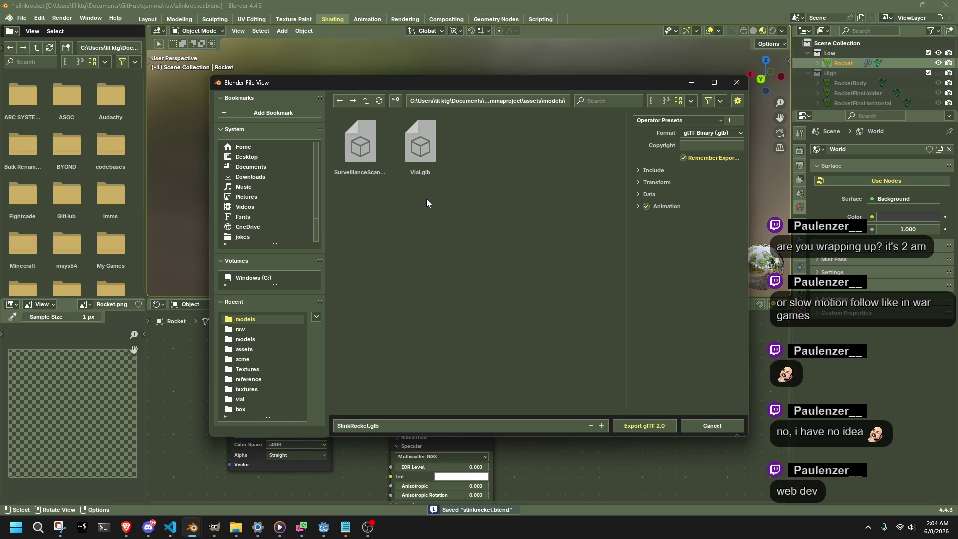
pyautogui.click(655, 426)
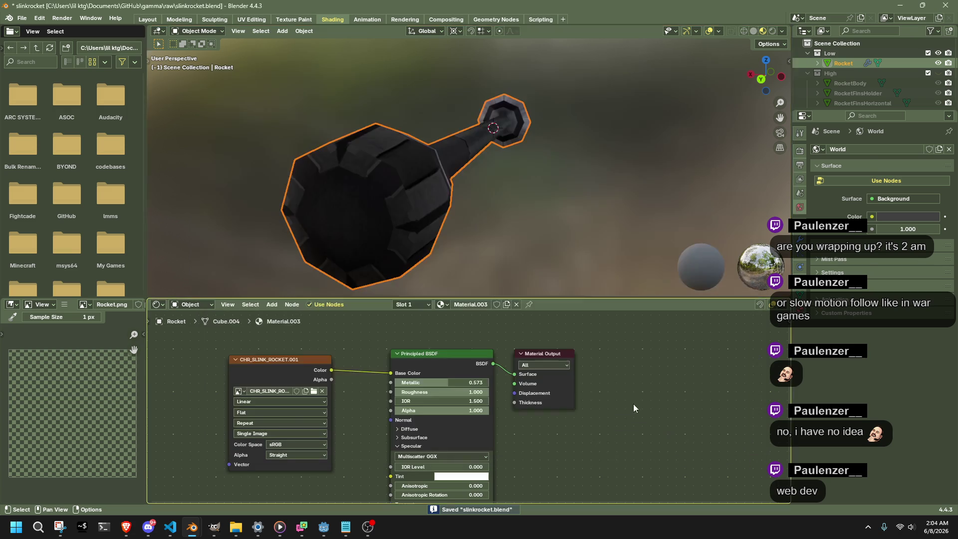
pyautogui.hotkey('alt', 'Tab')
pyautogui.press('Tab')
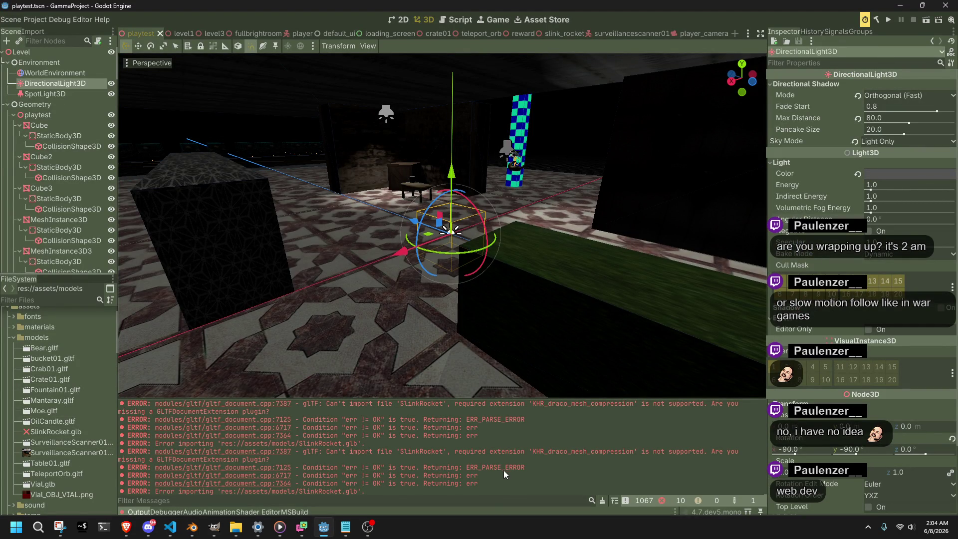
pyautogui.scroll(1, 499, 470)
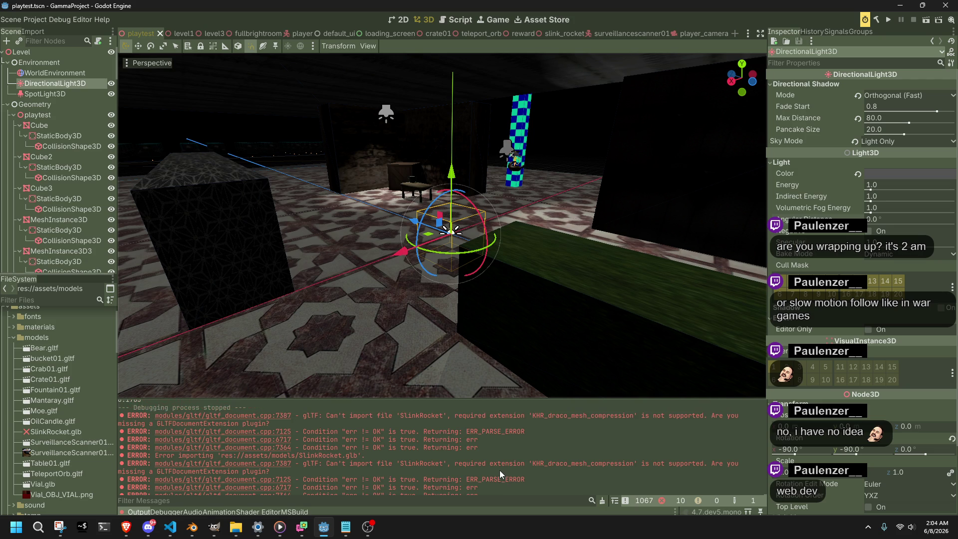
pyautogui.scroll(-1, 274, 471)
pyautogui.moveTo(367, 491)
pyautogui.mouseDown()
pyautogui.moveTo(150, 481)
pyautogui.moveTo(127, 449)
pyautogui.mouseUp()
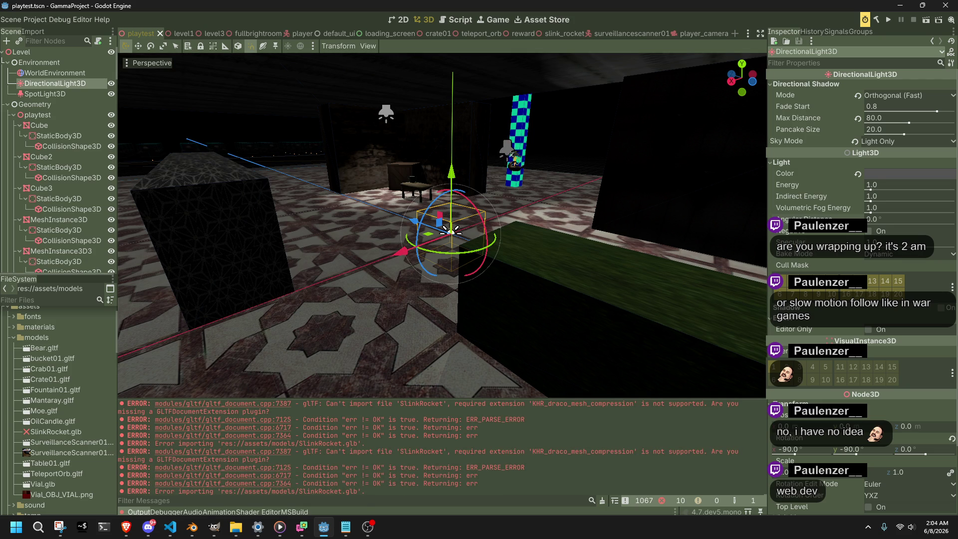
pyautogui.hotkey('alt', 'Tab')
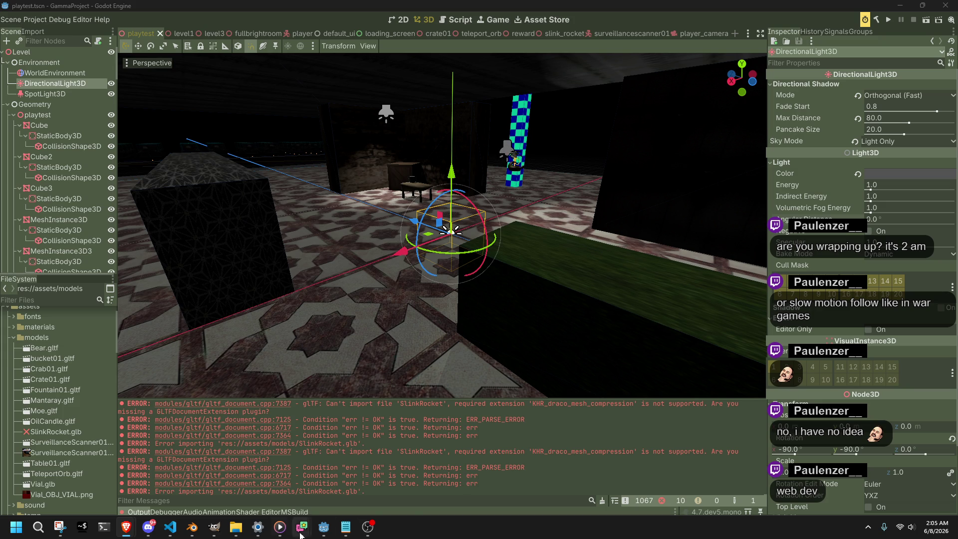
# - Save slinkrocket.blend and re-export SlinkRocket.glb with Data > Compression unchecked
pyautogui.moveTo(192, 526)
pyautogui.click(208, 474)
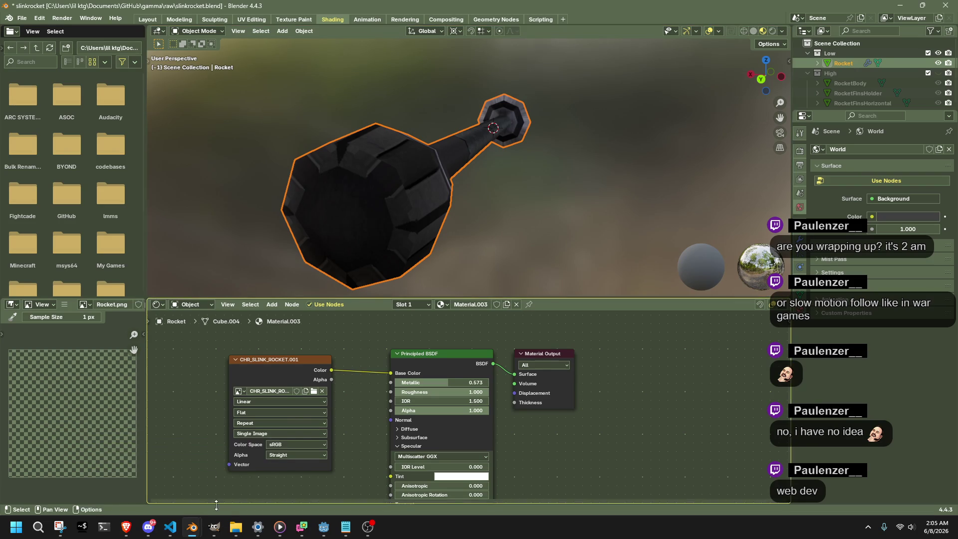
pyautogui.hotkey('ctrl', 's')
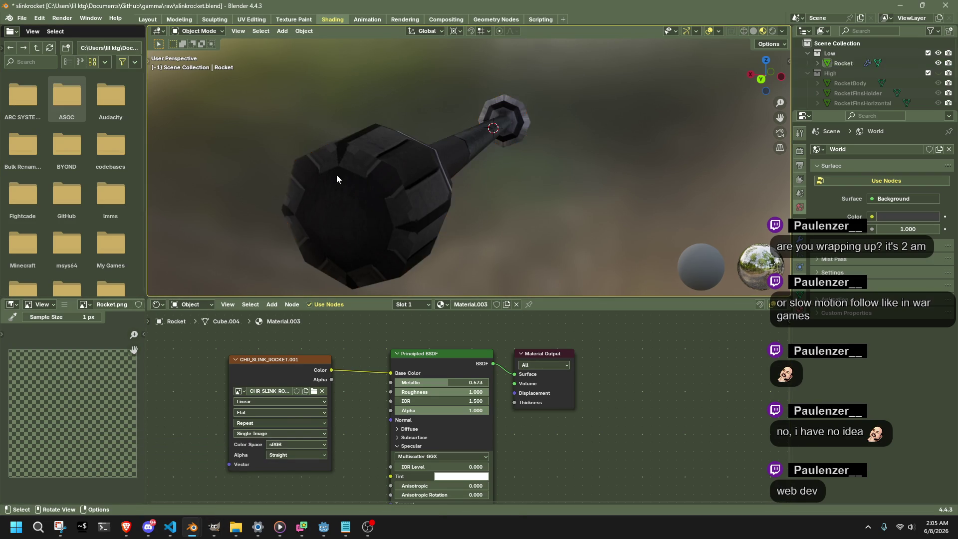
pyautogui.press('q')
pyautogui.click(336, 175)
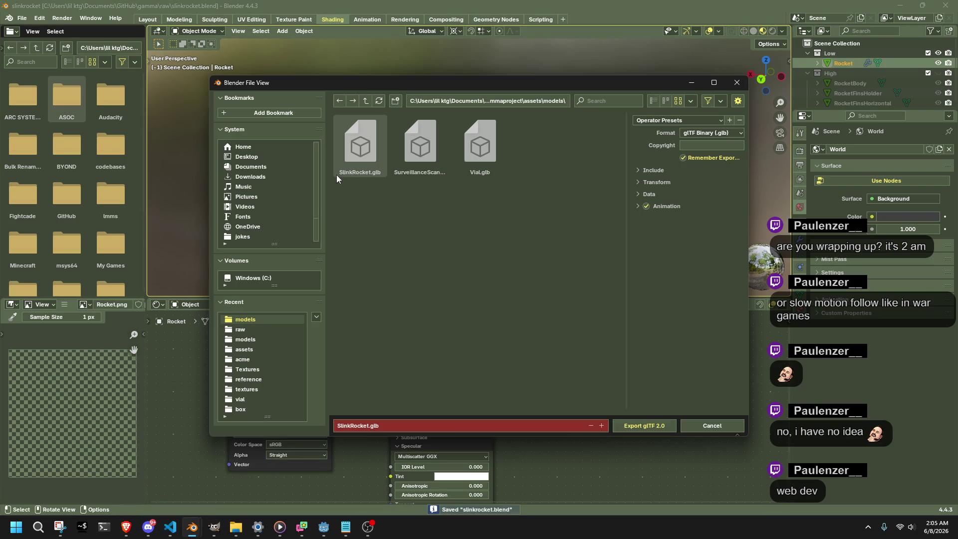
pyautogui.click(638, 195)
pyautogui.click(639, 292)
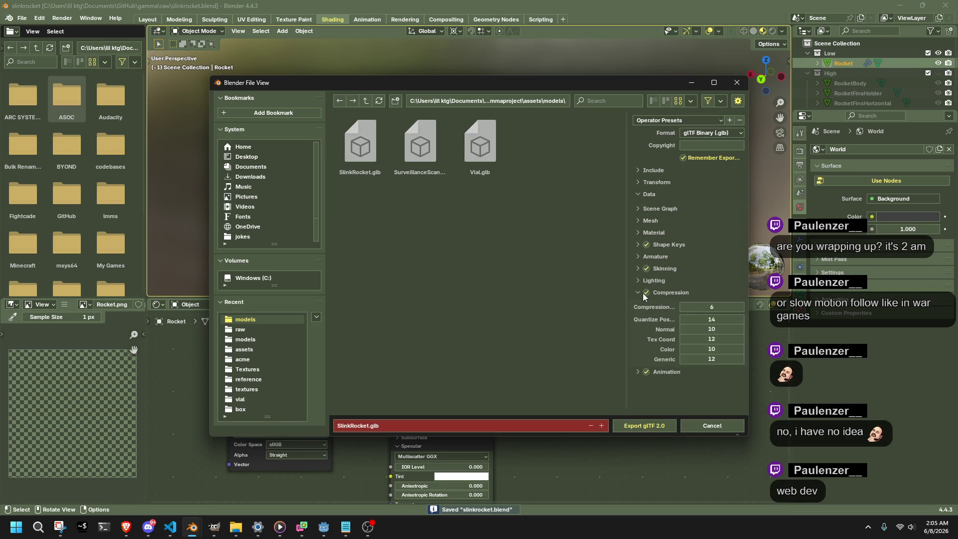
pyautogui.click(647, 292)
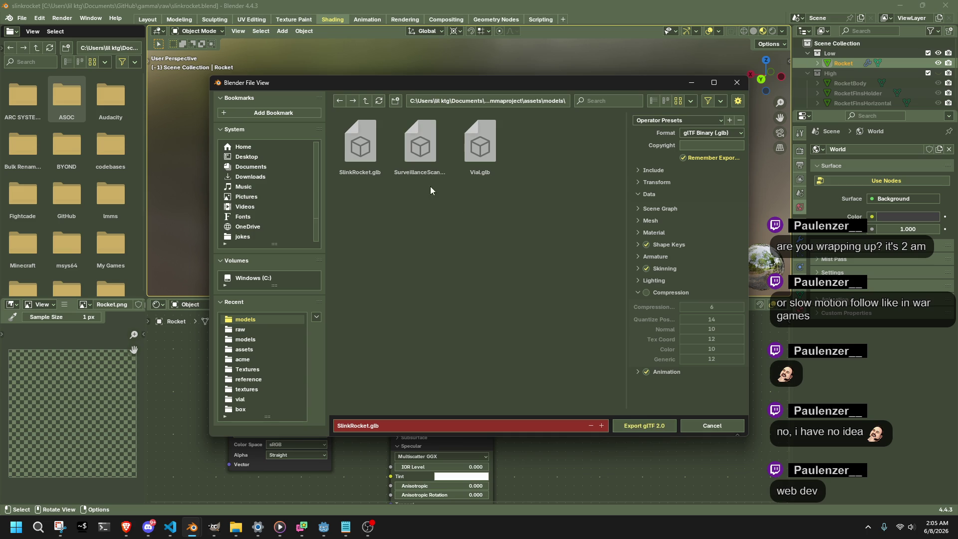
pyautogui.click(640, 427)
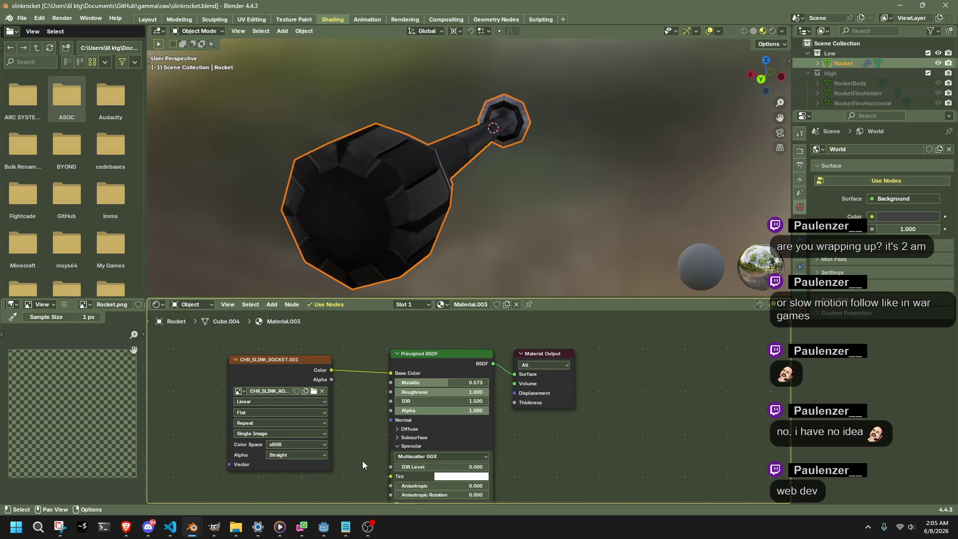
pyautogui.click(324, 527)
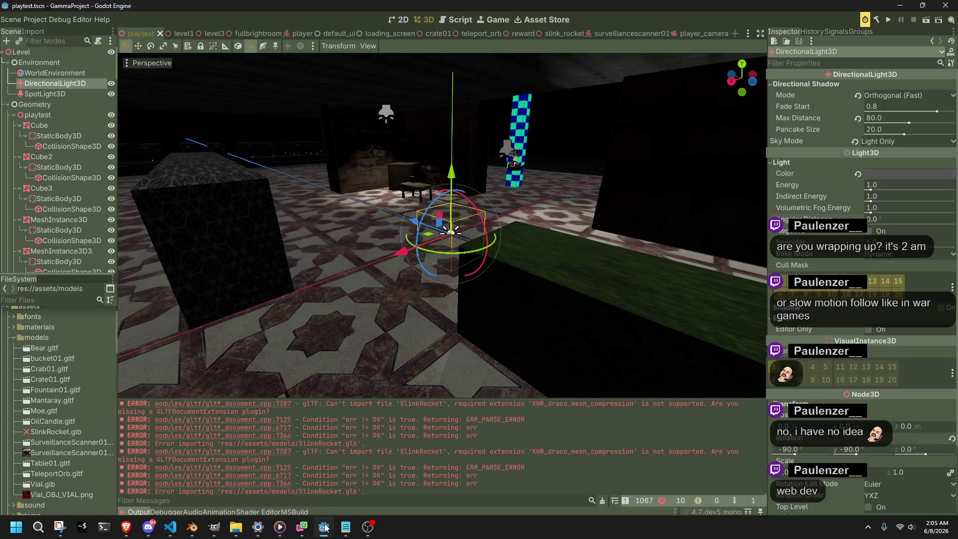
# - Reimport SlinkRocket.glb from its FileSystem context menu
pyautogui.click(53, 429)
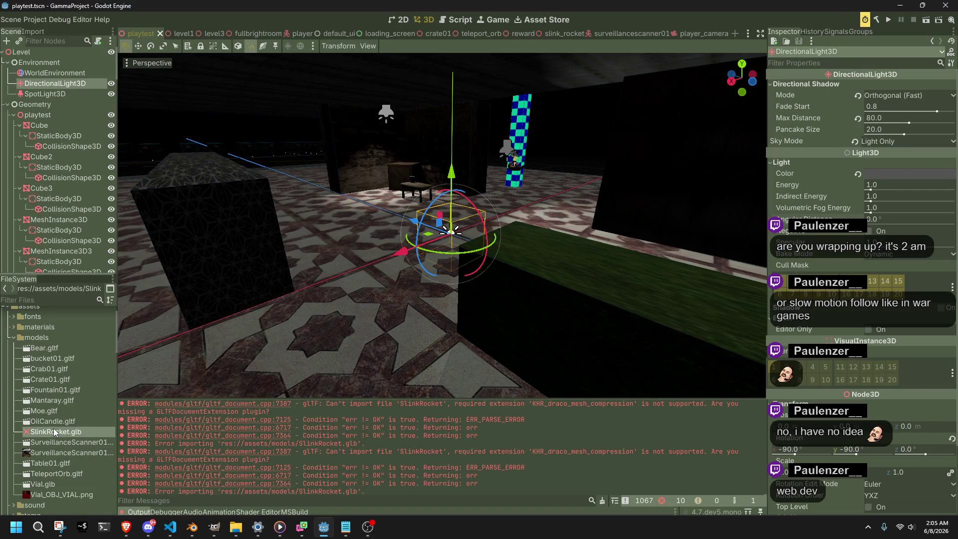
pyautogui.rightClick(53, 428)
pyautogui.click(91, 485)
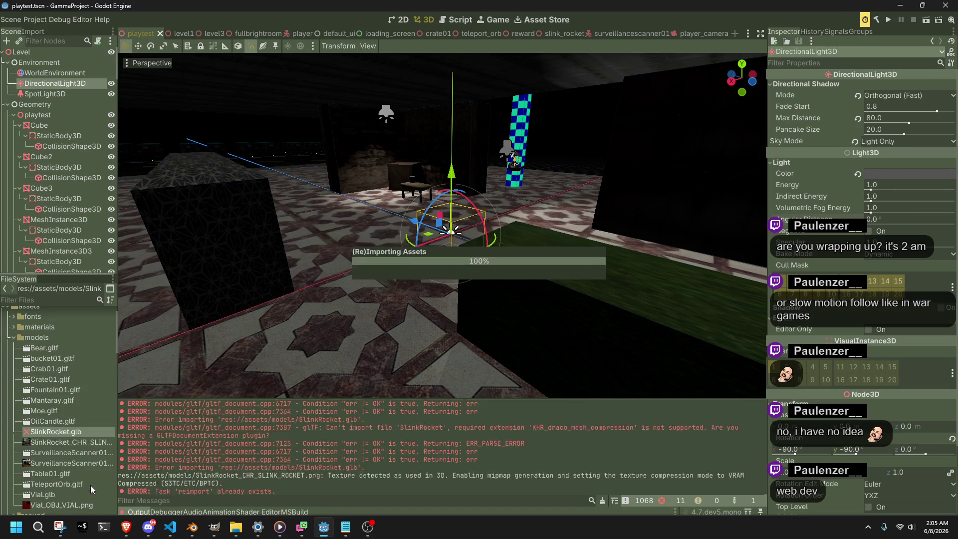
pyautogui.click(241, 124)
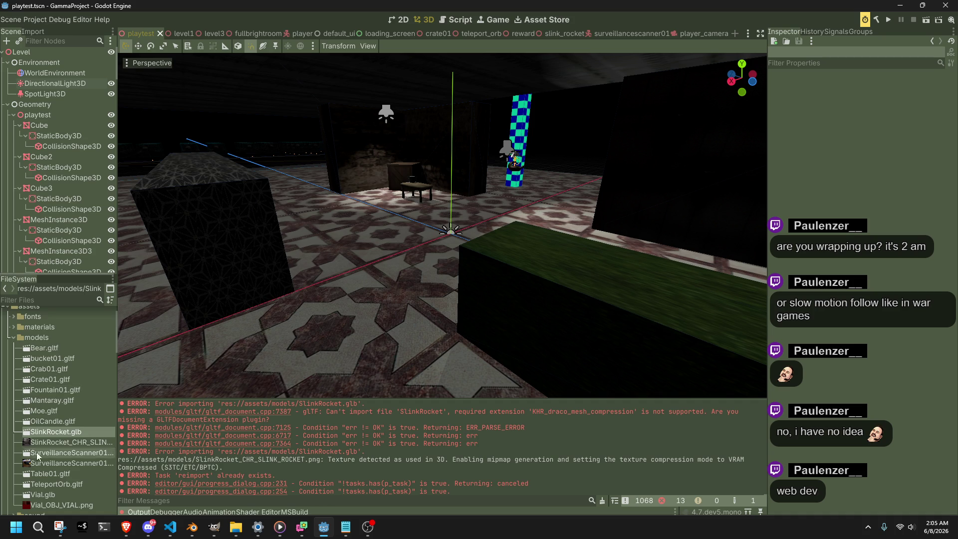
# - Filter the FileSystem for 'rocket' and open slink_rocket.tscn
pyautogui.click(44, 300)
pyautogui.write('rockets')
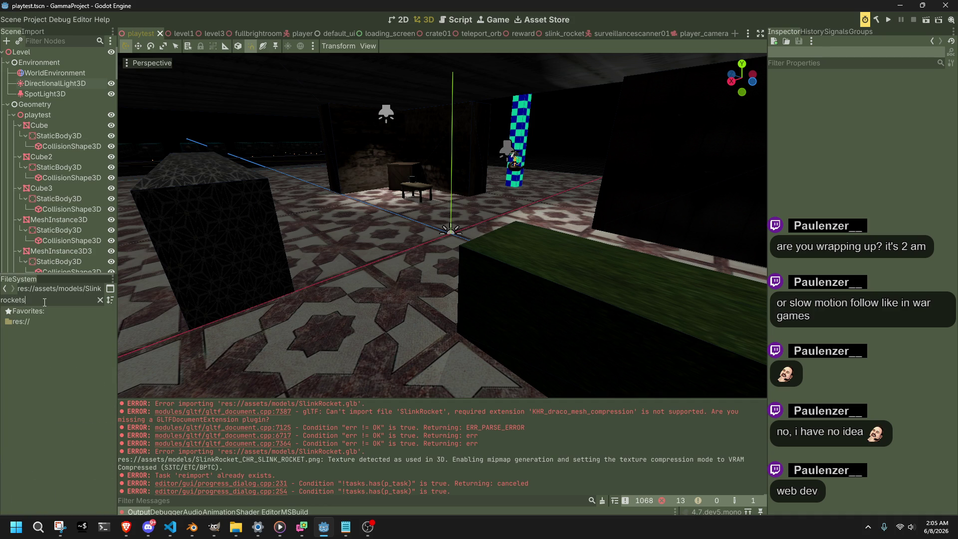
pyautogui.press('BackSpace')
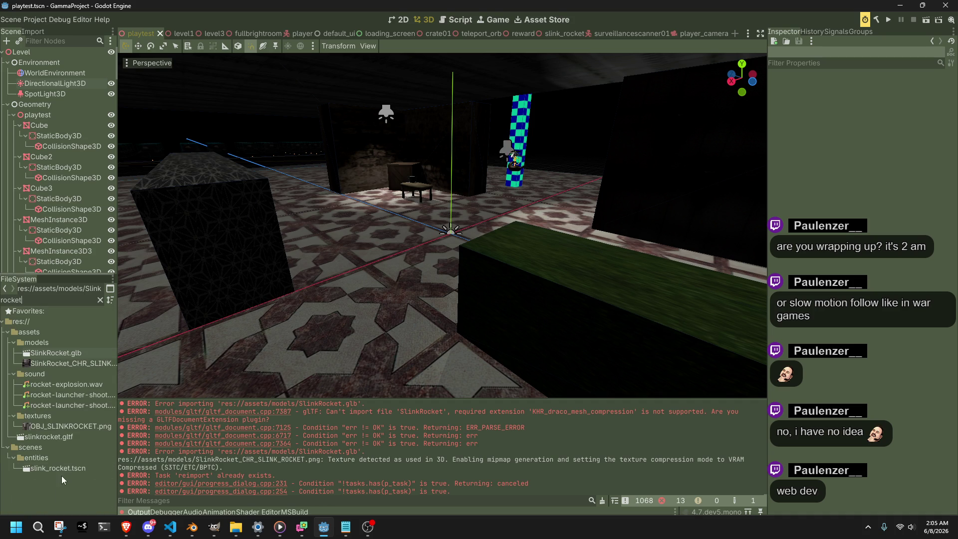
pyautogui.doubleClick(56, 470)
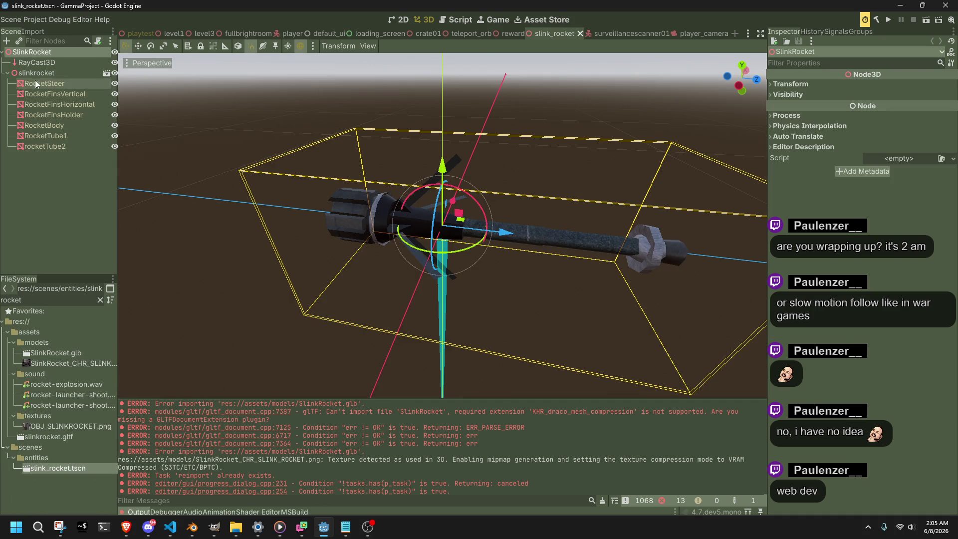
# - Delete the old slinkrocket node from the scene tree
pyautogui.click(31, 77)
pyautogui.press('Delete')
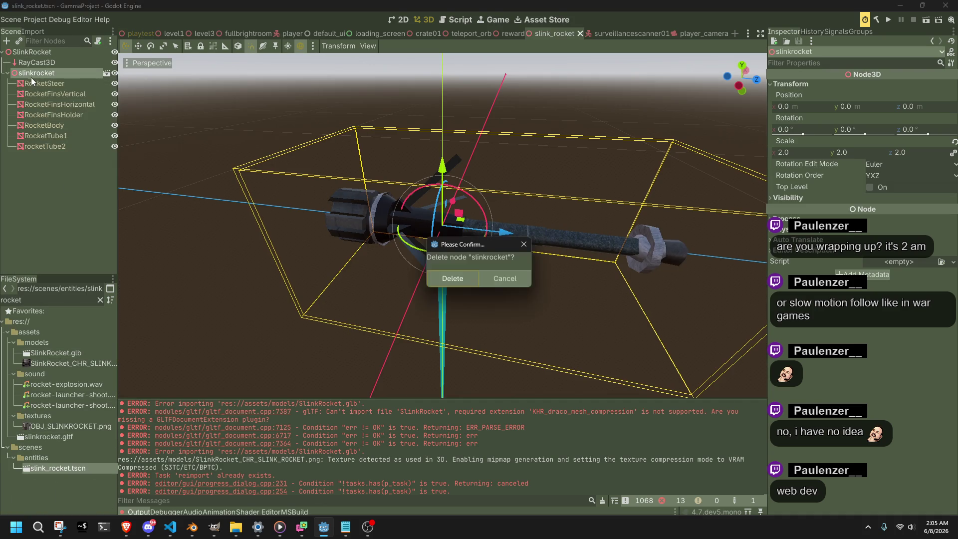
pyautogui.click(453, 278)
# - Add SlinkRocket.glb as an instance in the slink_rocket scene and save
pyautogui.click(53, 436)
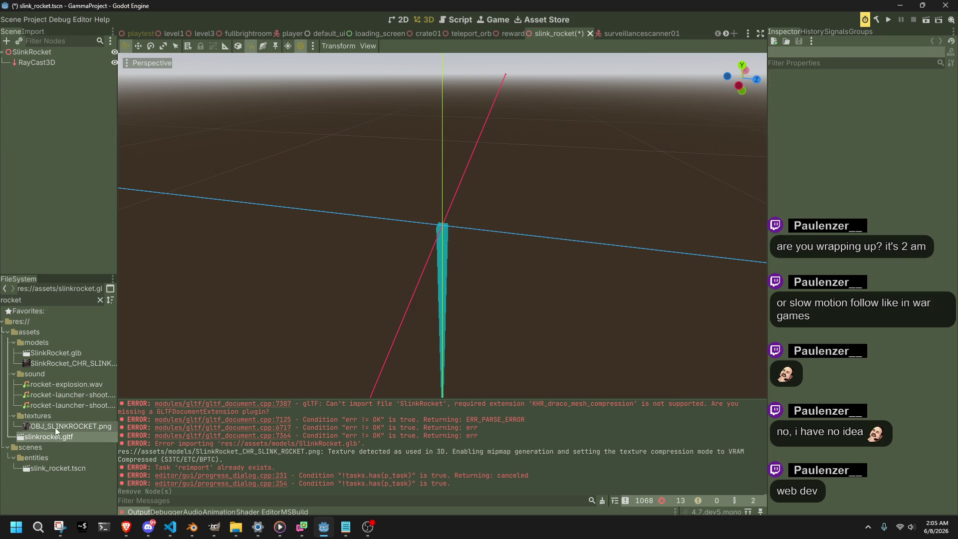
pyautogui.click(55, 427)
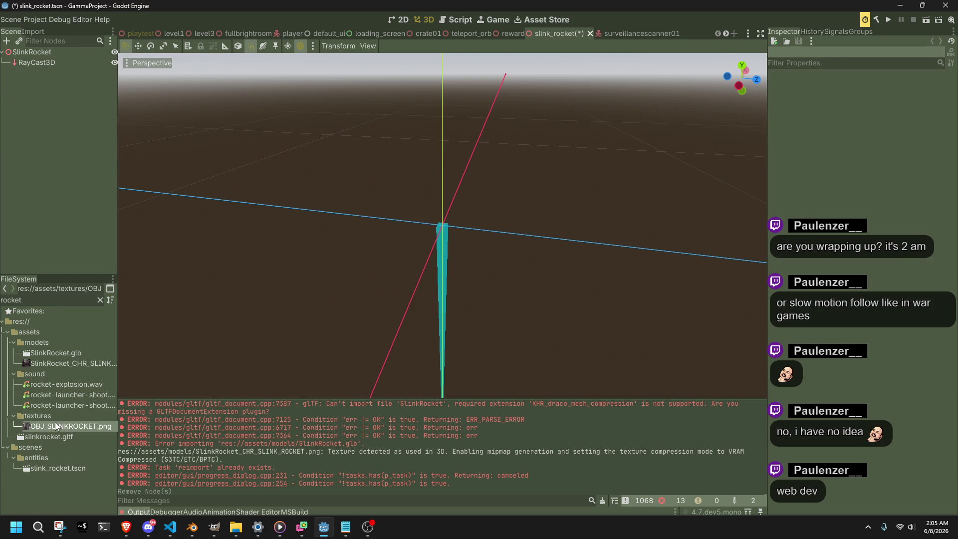
pyautogui.click(51, 352)
pyautogui.moveTo(34, 353)
pyautogui.mouseDown()
pyautogui.moveTo(84, 170)
pyautogui.moveTo(27, 50)
pyautogui.mouseUp()
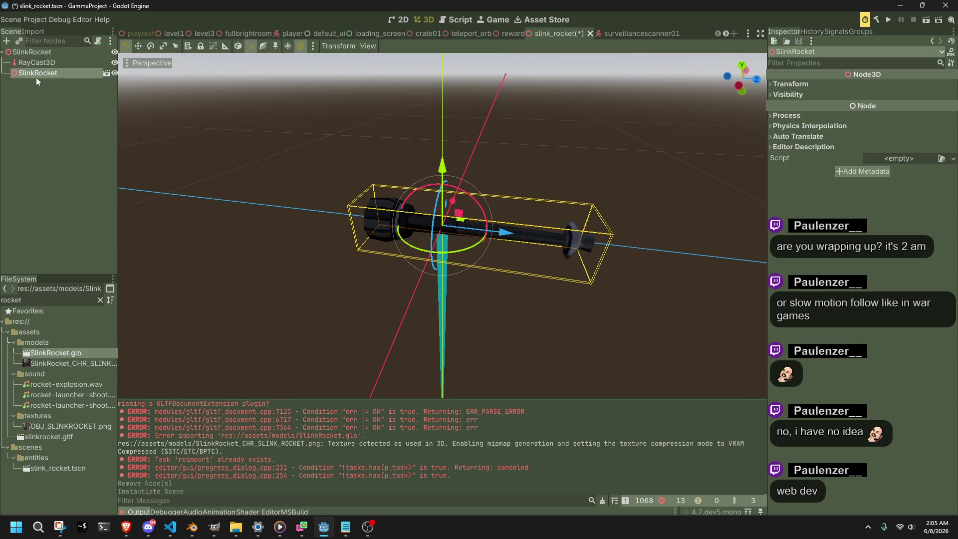
pyautogui.scroll(3, 309, 220)
pyautogui.hotkey('ctrl', 'z')
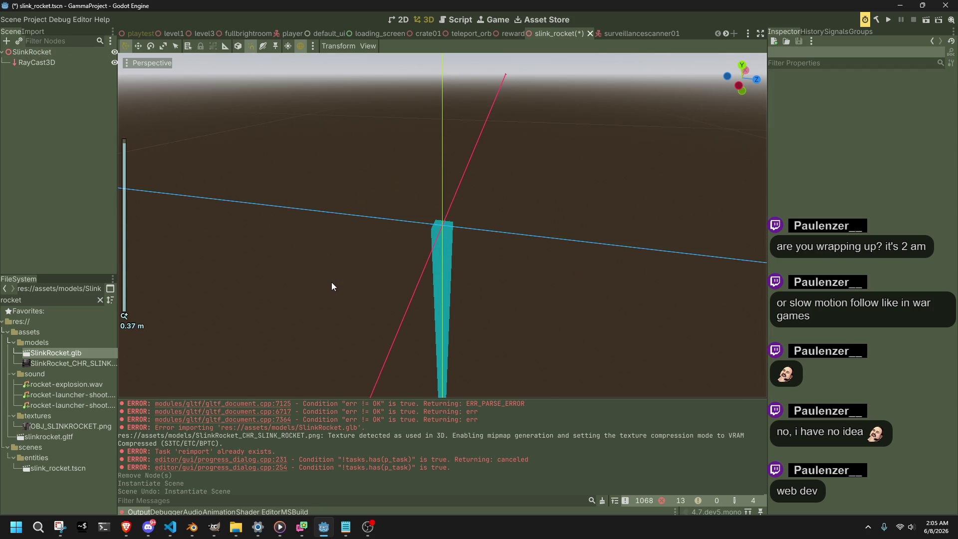
pyautogui.hotkey('ctrl', 'shift', 'z')
pyautogui.click(185, 344)
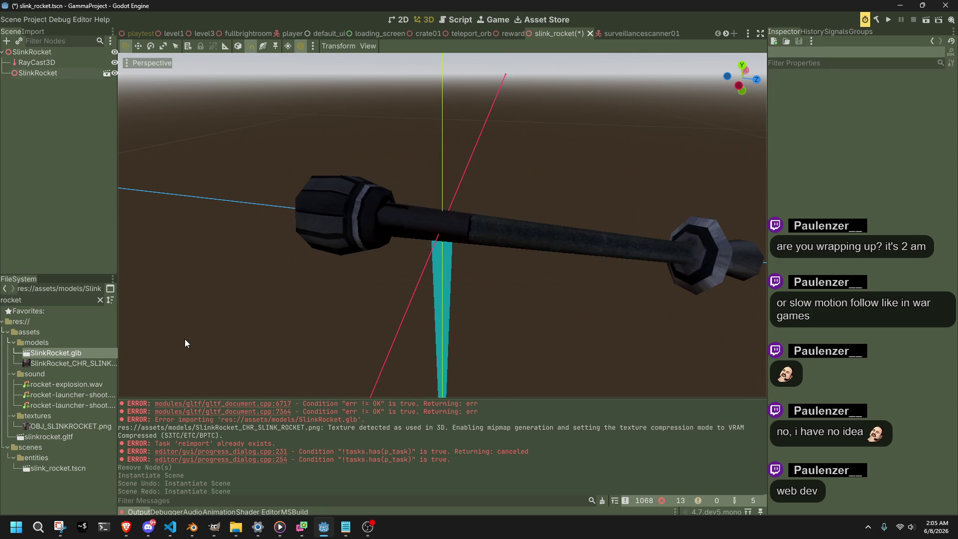
pyautogui.hotkey('ctrl', 's')
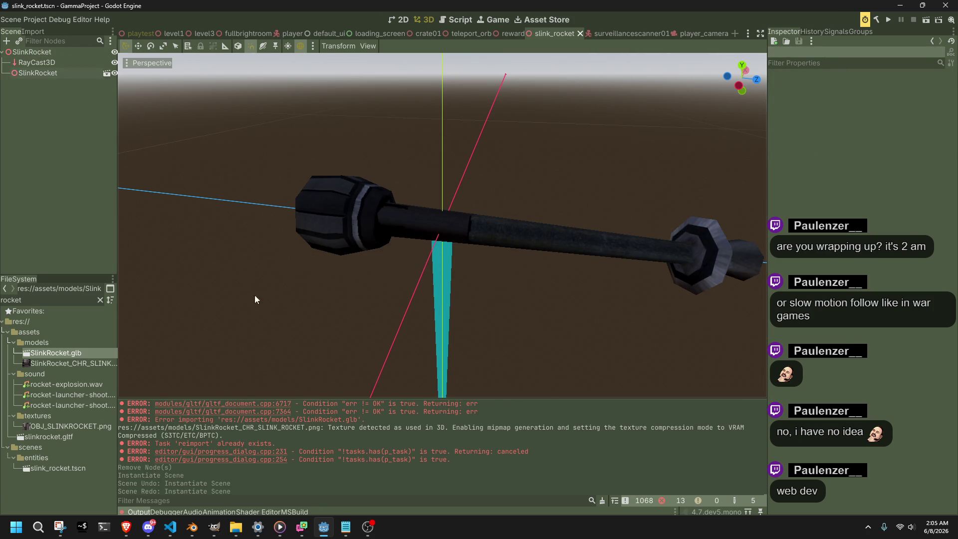
# - Try adding slinkrocket.gltf to the scene, then undo it
pyautogui.moveTo(49, 437)
pyautogui.mouseDown()
pyautogui.moveTo(54, 98)
pyautogui.moveTo(31, 54)
pyautogui.mouseUp()
pyautogui.hotkey('ctrl', 'z')
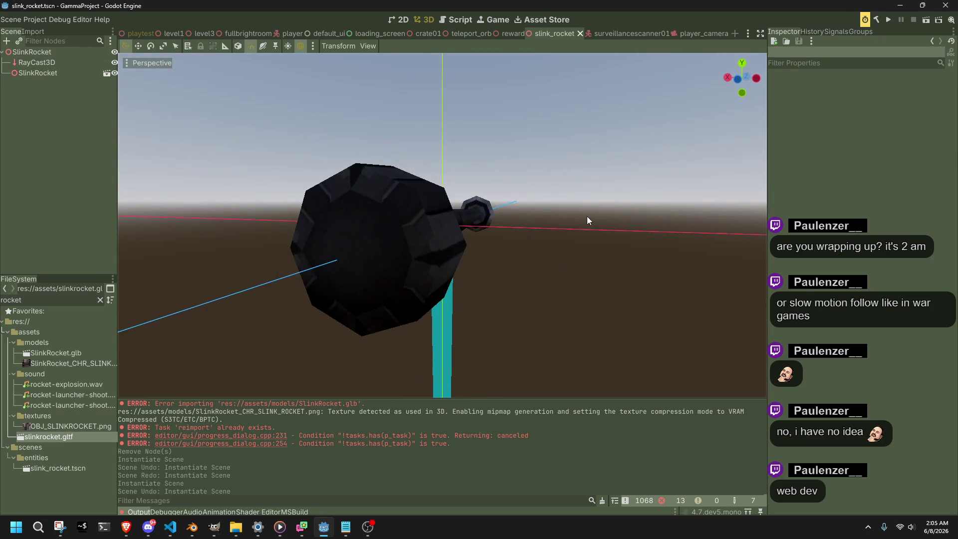
pyautogui.moveTo(594, 218); pyautogui.dragTo(509, 235)
pyautogui.click(372, 208)
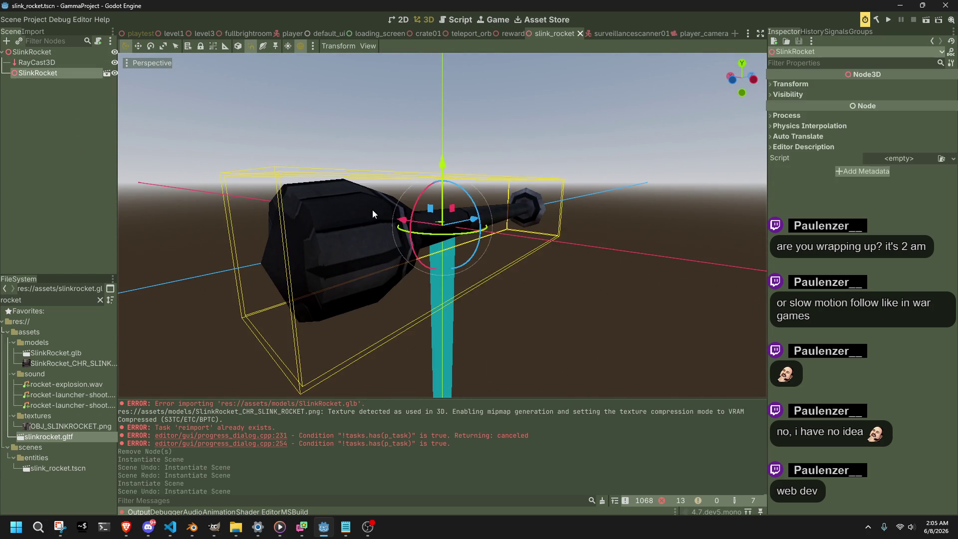
pyautogui.click(371, 139)
# - Enable Editable Children on the SlinkRocket node and select its Rocket mesh
pyautogui.click(44, 75)
pyautogui.rightClick(43, 74)
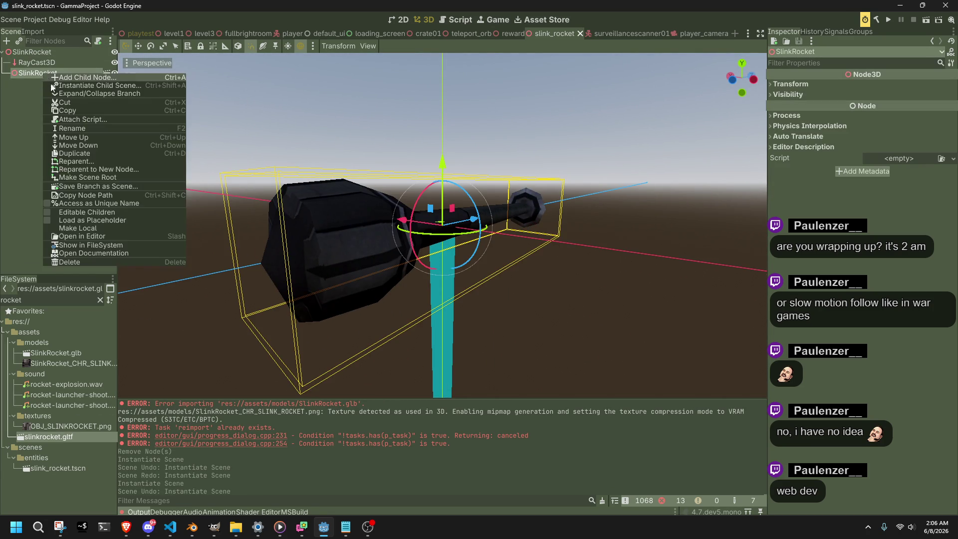
pyautogui.click(50, 213)
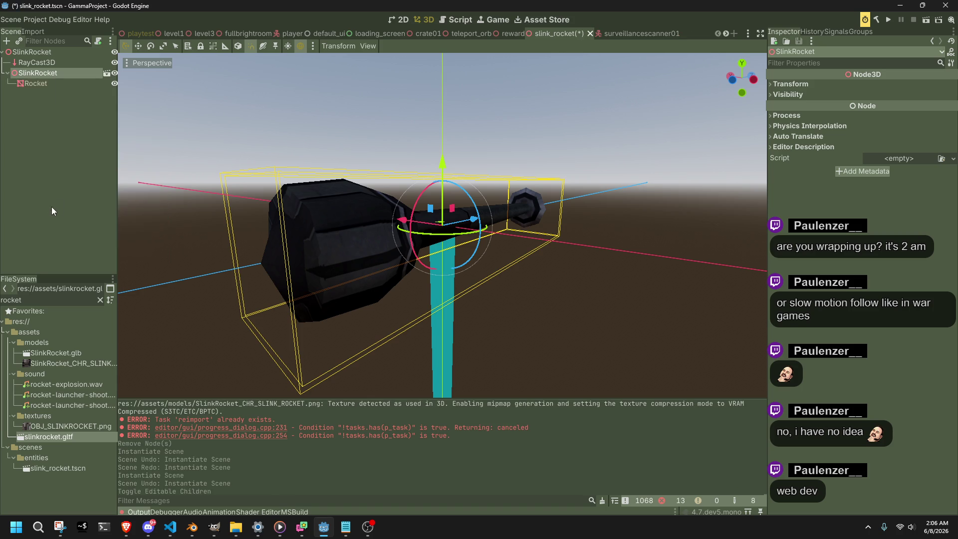
pyautogui.click(53, 84)
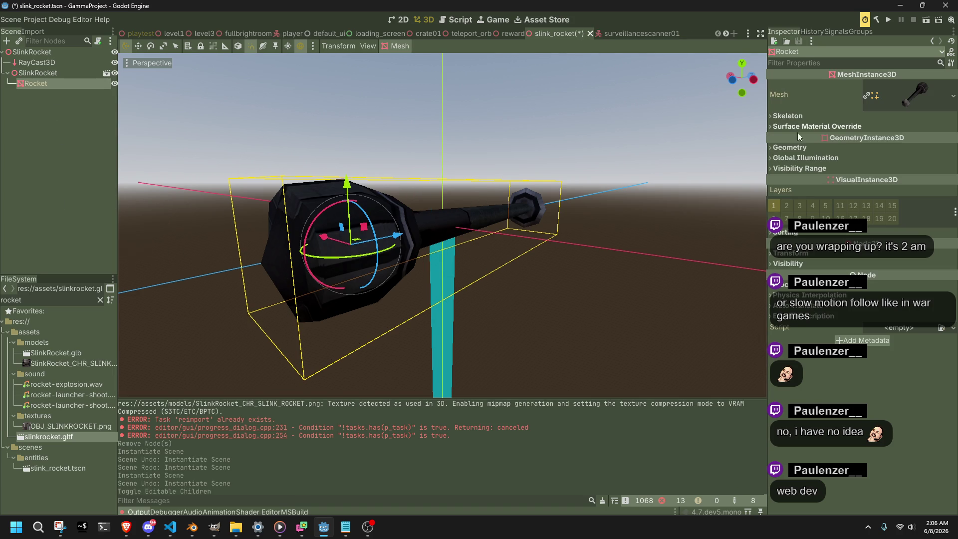
# - Set the Rocket's Geometry Cast Shadow to Off, save the scene, and run the project
pyautogui.click(800, 147)
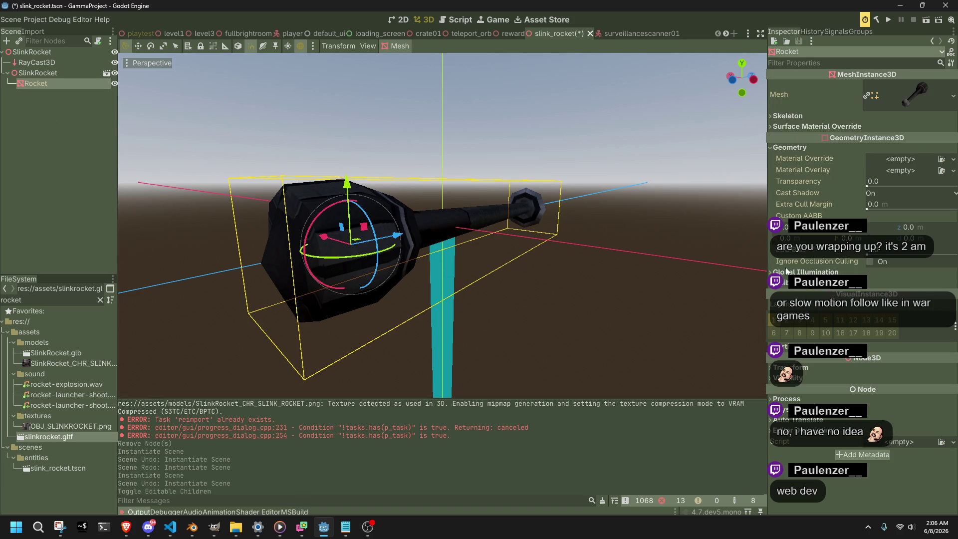
pyautogui.click(911, 192)
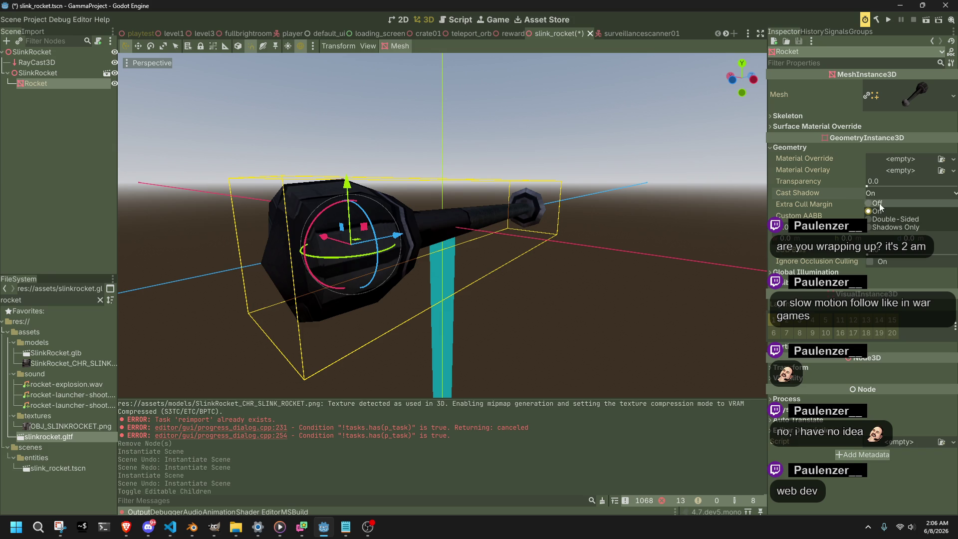
pyautogui.click(893, 205)
pyautogui.hotkey('ctrl', 's')
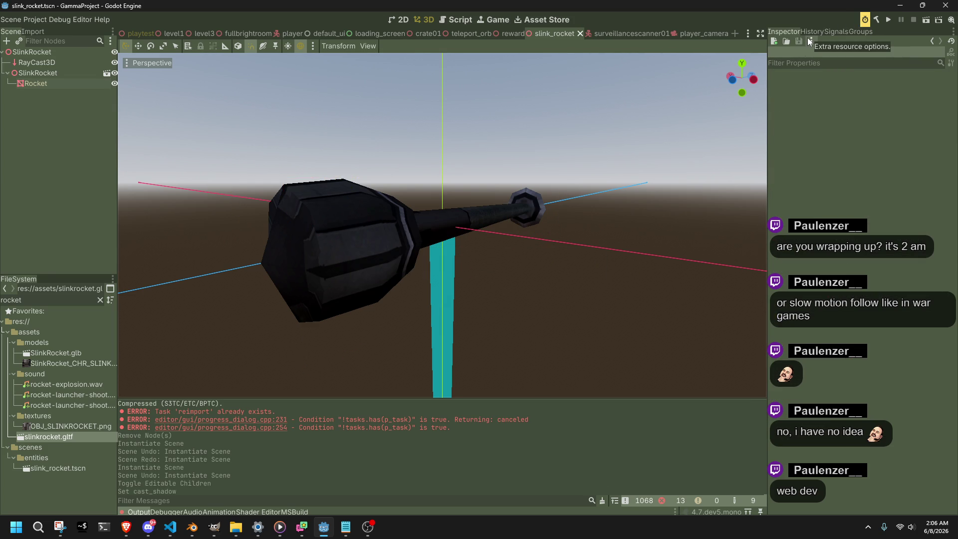
pyautogui.click(886, 21)
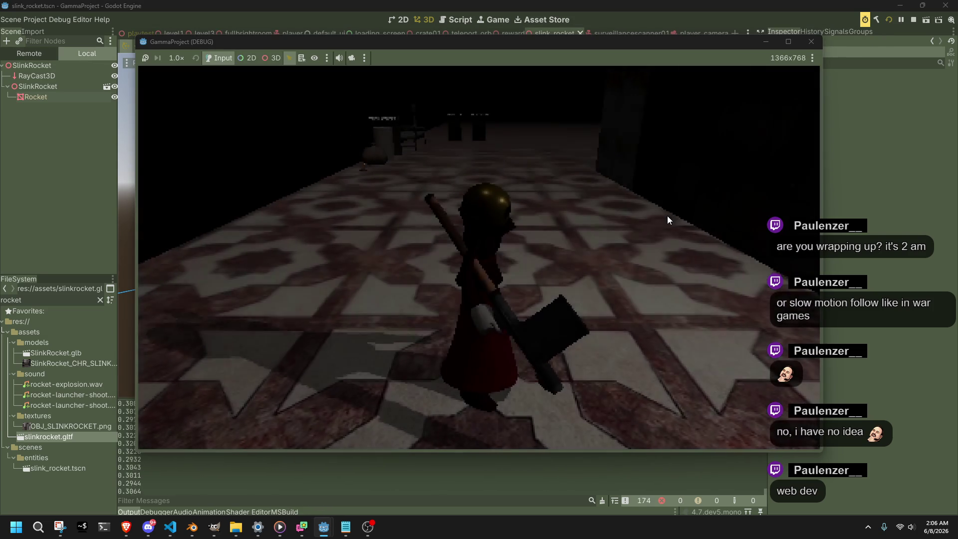
# - Walk the character with W, A, D and aim the rocket launcher, then stop and select the Rocket mesh
pyautogui.press('w')
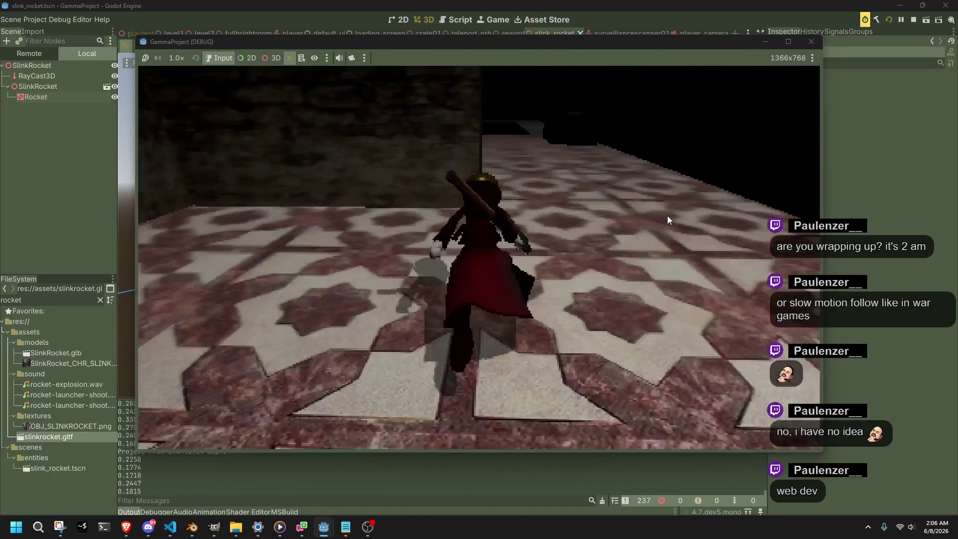
pyautogui.press('a')
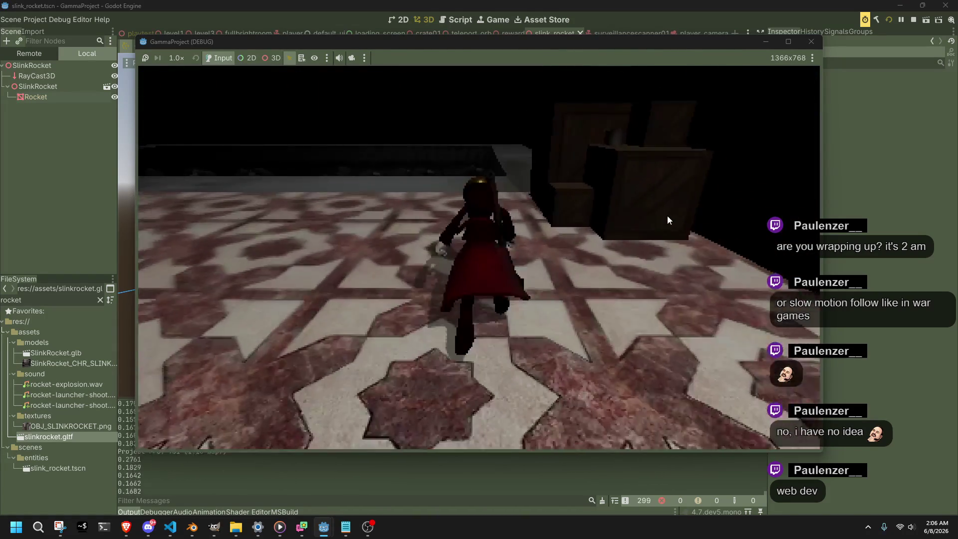
pyautogui.press('d')
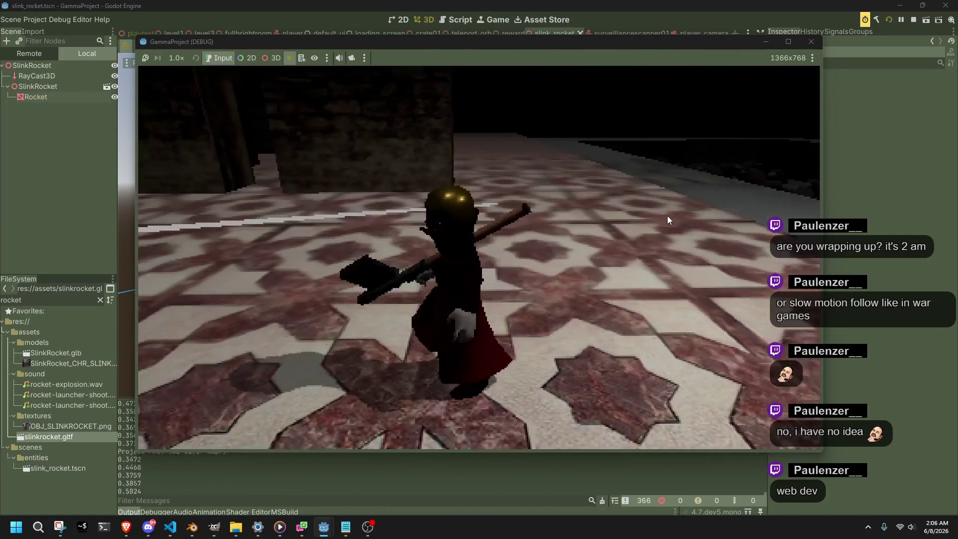
pyautogui.press('w')
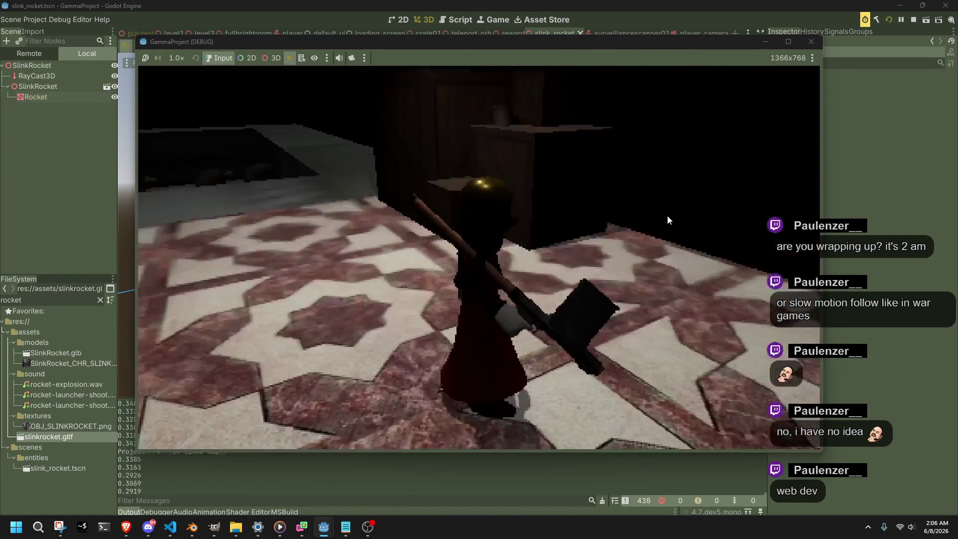
pyautogui.click(668, 220)
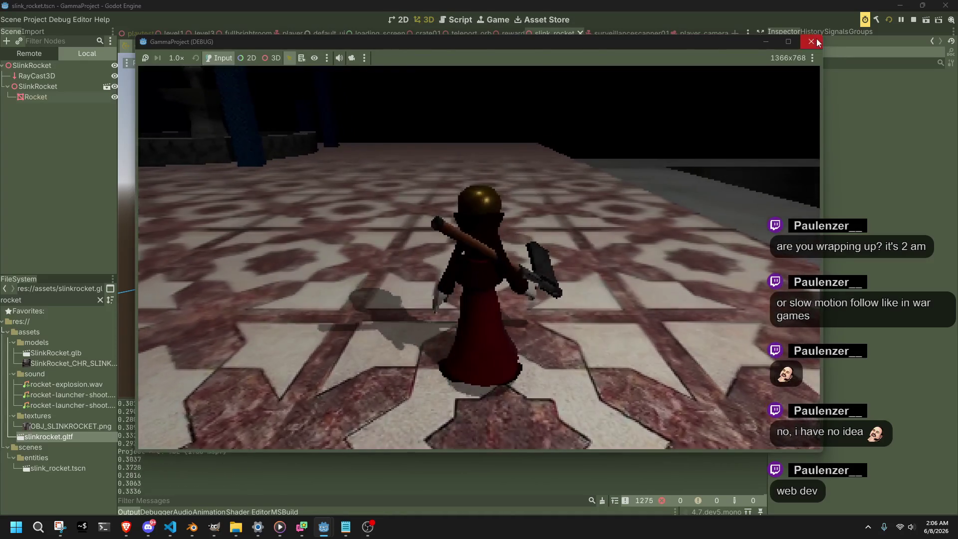
pyautogui.press('F8')
pyautogui.click(493, 227)
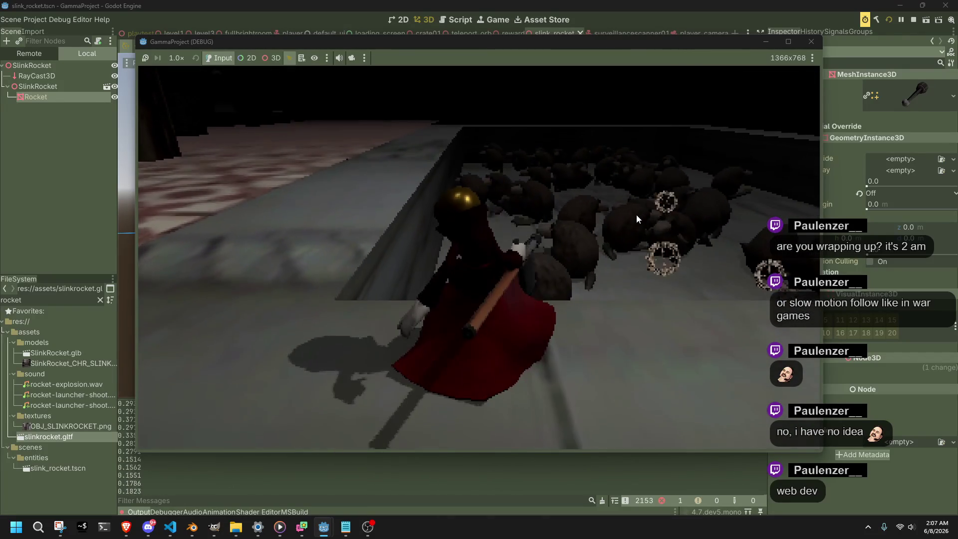
pyautogui.click(636, 215)
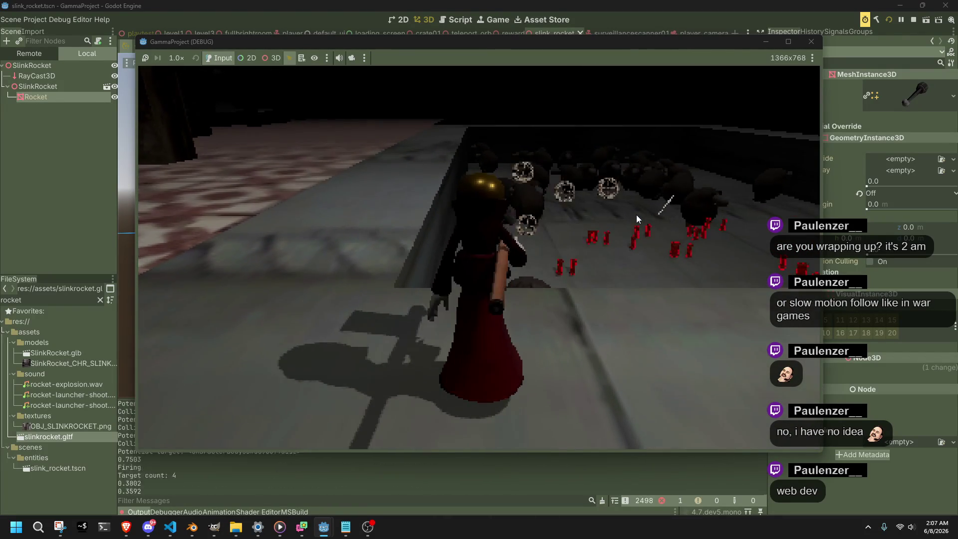
pyautogui.click(636, 214)
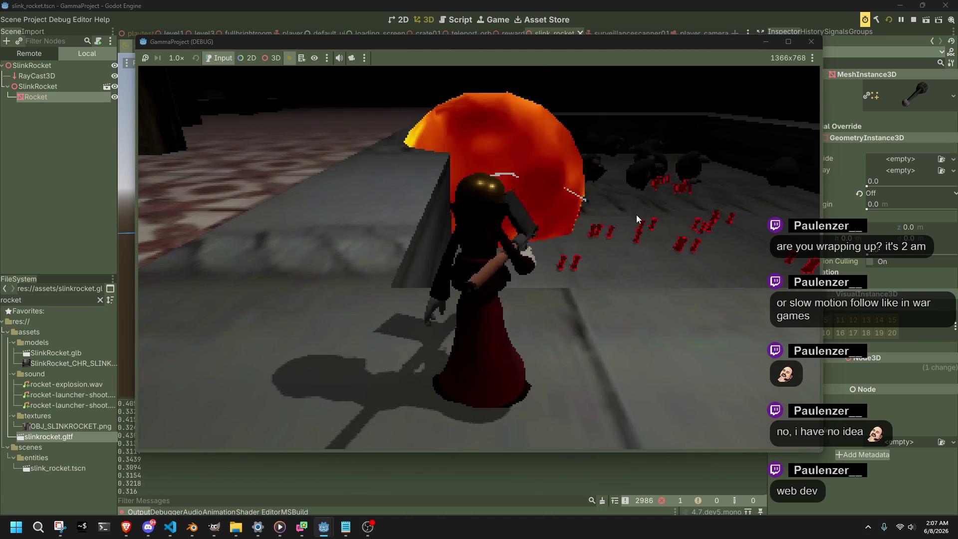
pyautogui.click(636, 215)
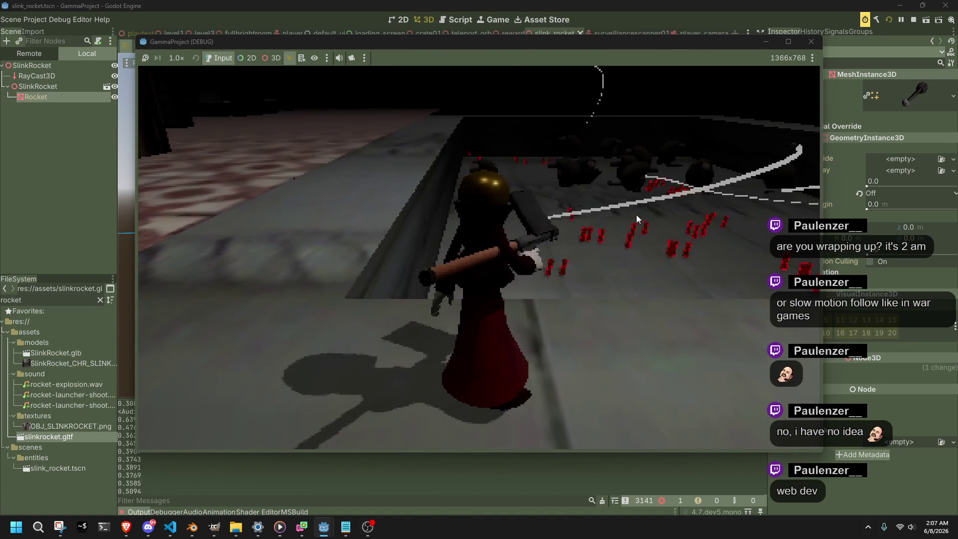
pyautogui.click(636, 215)
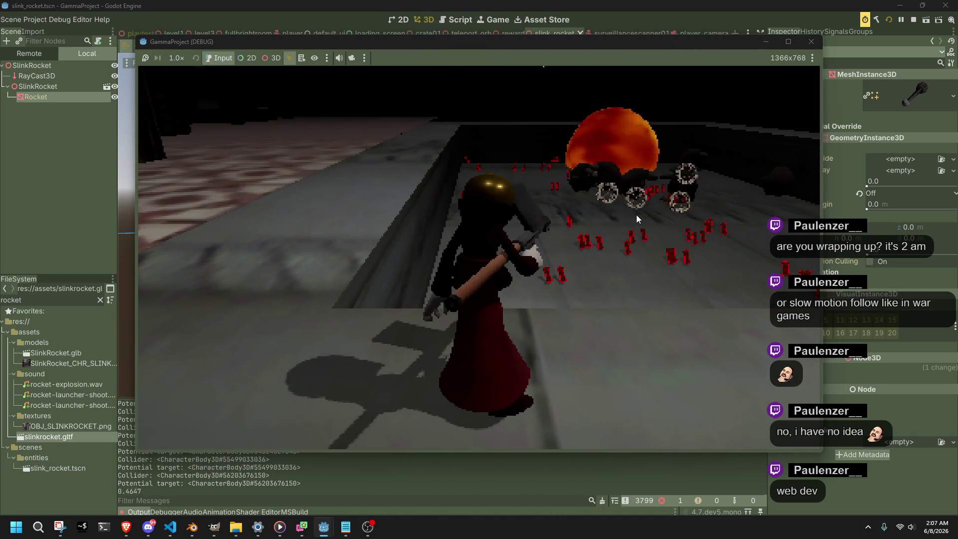
pyautogui.click(636, 214)
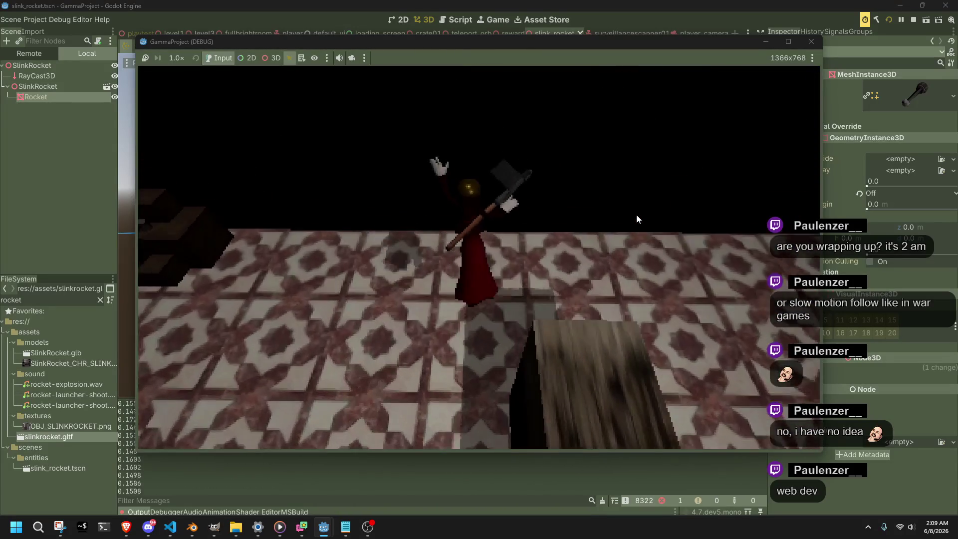
# - Stop the GammaProject test run to return to the slink_rocket 3D view
pyautogui.click(811, 42)
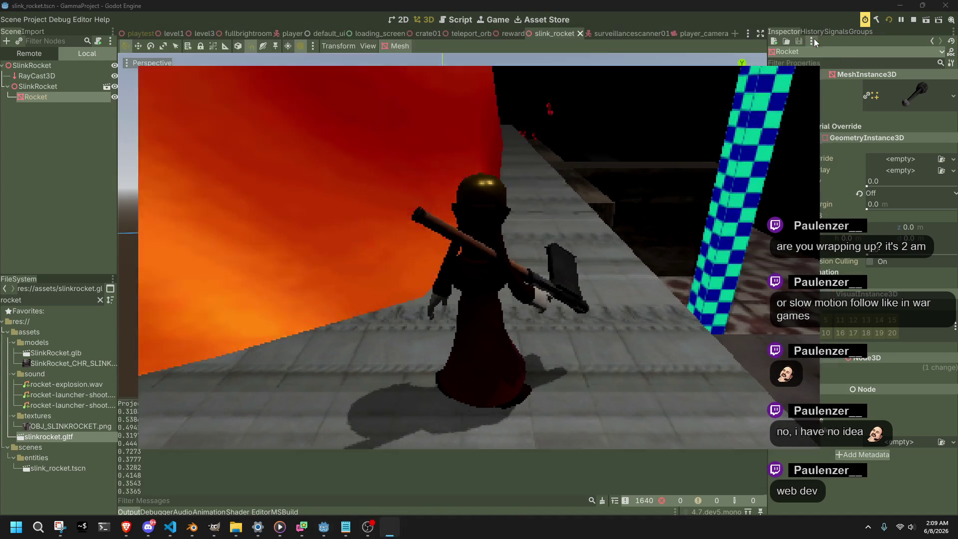
pyautogui.click(811, 42)
pyautogui.click(362, 315)
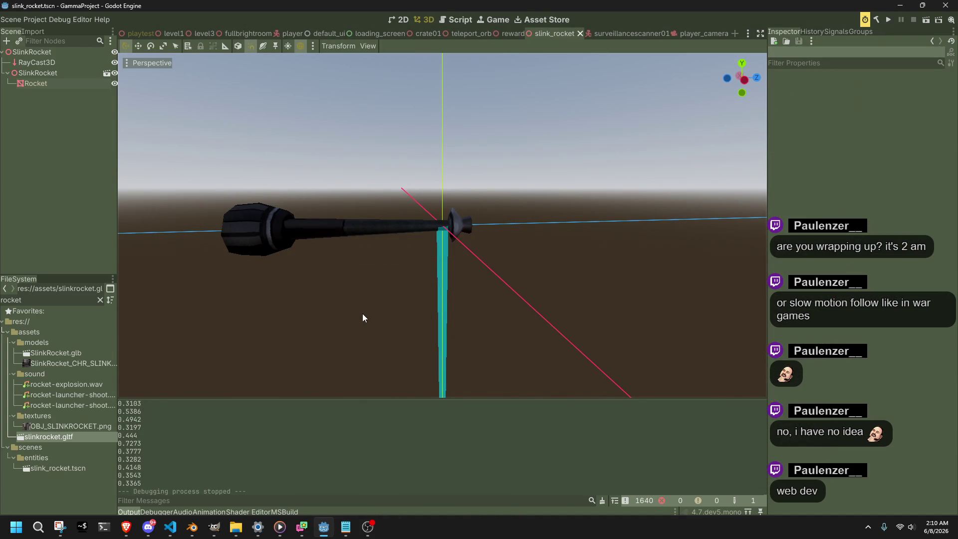
pyautogui.moveTo(363, 313)
pyautogui.mouseDown()
pyautogui.moveTo(227, 321)
pyautogui.moveTo(681, 322)
pyautogui.moveTo(638, 322)
pyautogui.mouseUp()
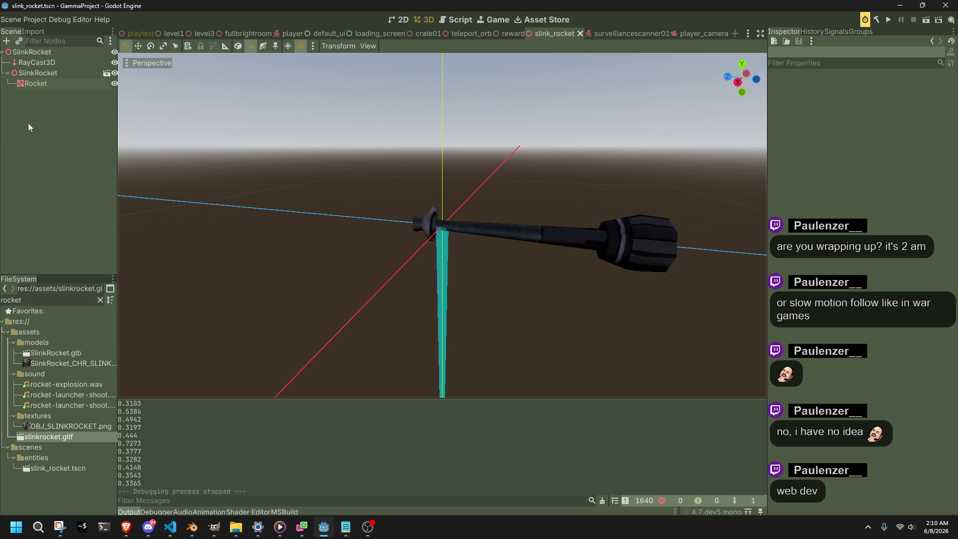
pyautogui.moveTo(192, 527)
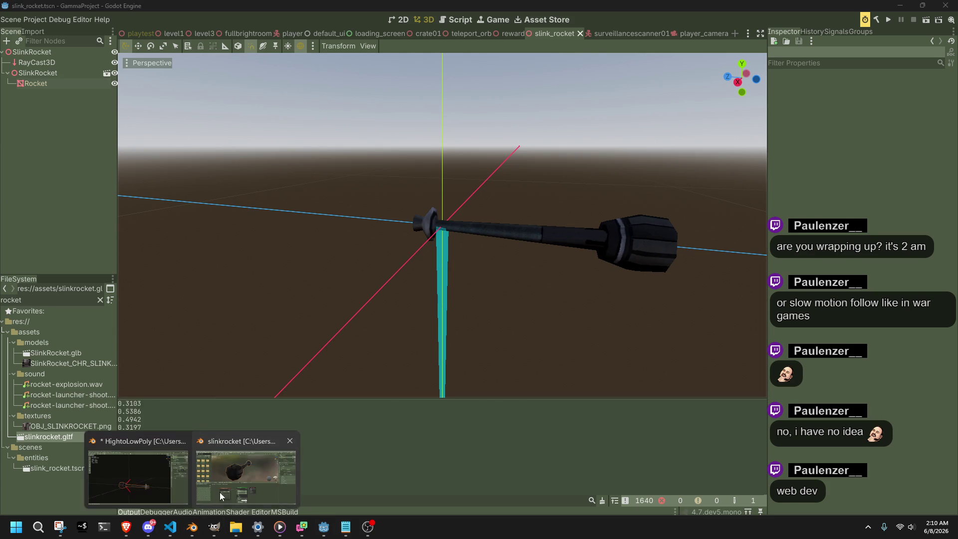
# - Open Blender's glTF export dialog and cancel it
pyautogui.click(249, 468)
pyautogui.press('F3')
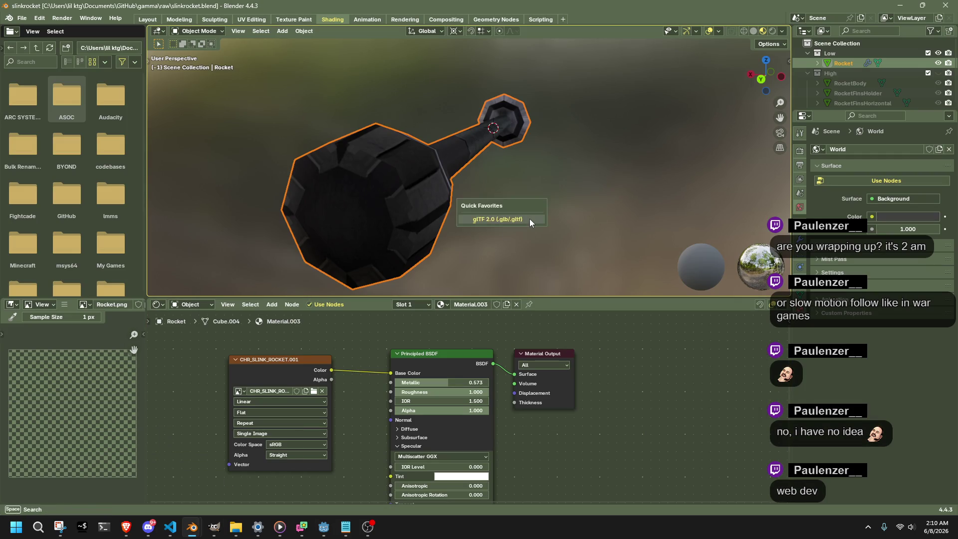
pyautogui.press('Return')
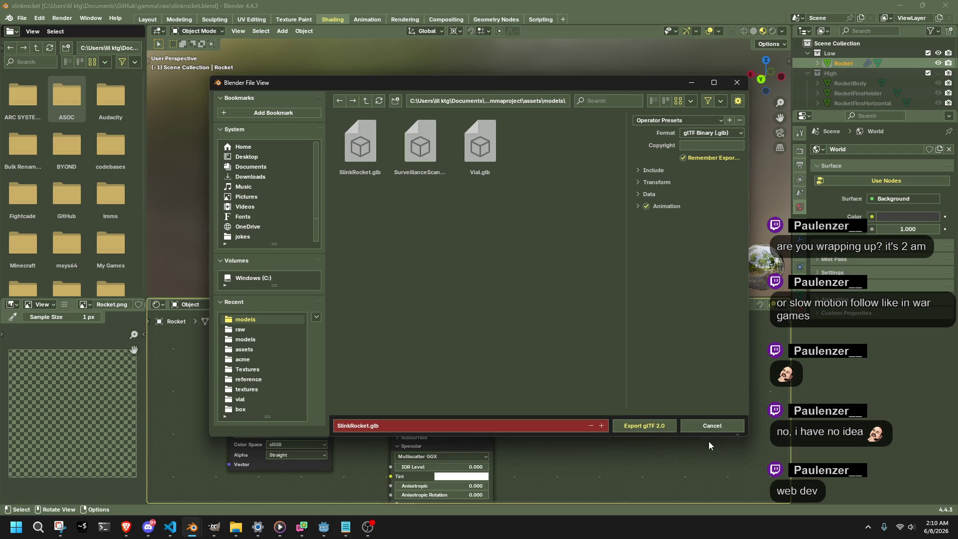
pyautogui.click(708, 427)
# - Scale the Rocket to 1.4 on X, Y and Z
pyautogui.moveTo(627, 295)
pyautogui.mouseDown()
pyautogui.moveTo(510, 252)
pyautogui.moveTo(539, 289)
pyautogui.mouseUp()
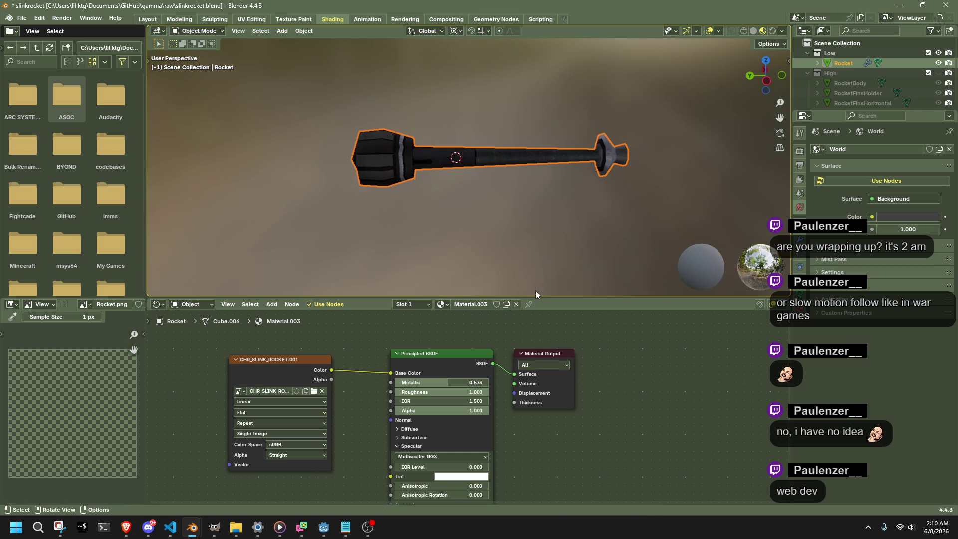
pyautogui.scroll(-2, 526, 244)
pyautogui.press('s')
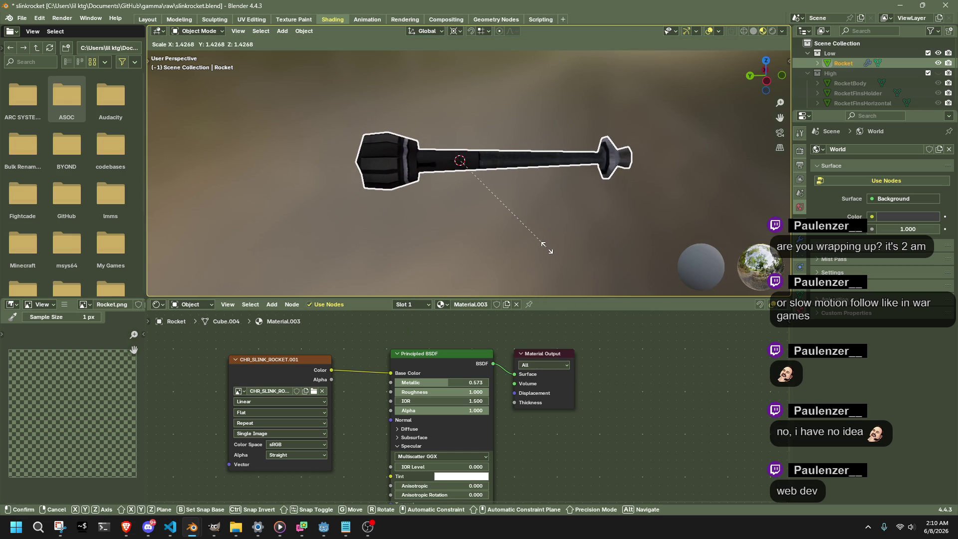
pyautogui.click(549, 249)
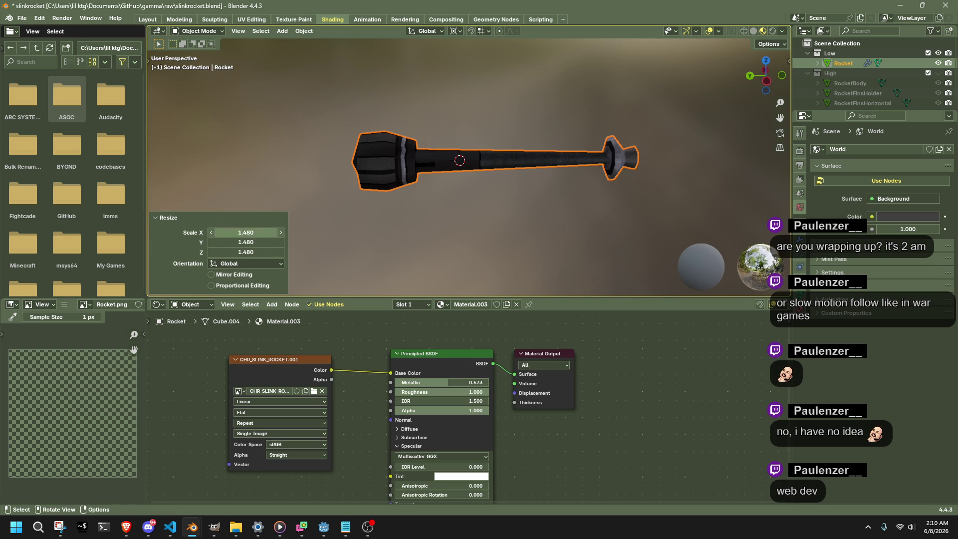
pyautogui.click(267, 233)
pyautogui.write('1.4')
pyautogui.click(259, 240)
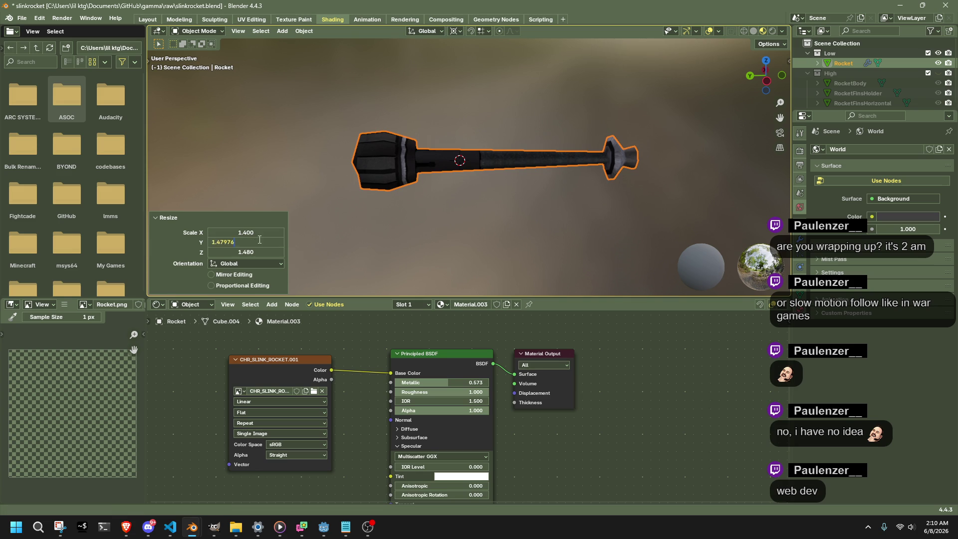
pyautogui.write('4')
pyautogui.press('Return')
pyautogui.click(255, 252)
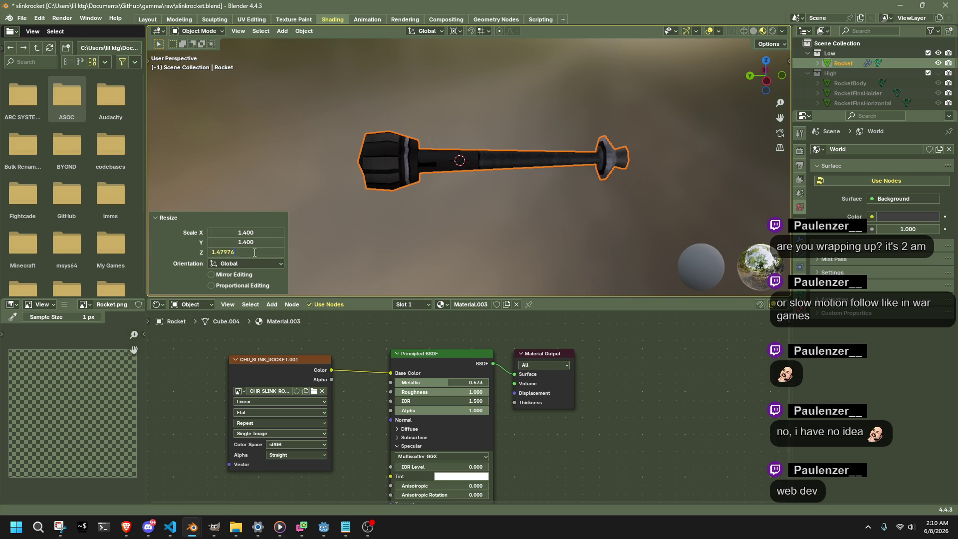
pyautogui.write('1.4')
pyautogui.press('Return')
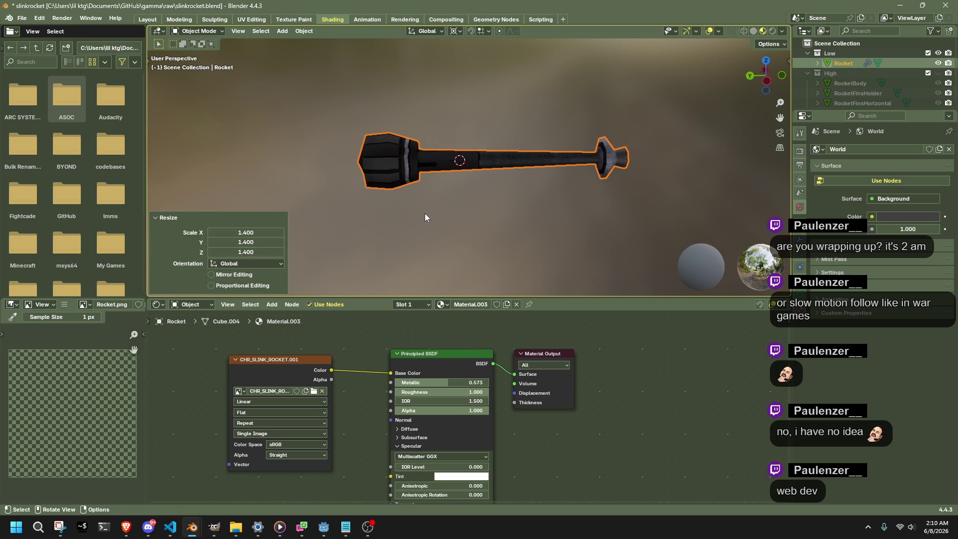
# - Deselect the Rocket, save slinkrocket.blend, and return to Godot
pyautogui.click(424, 218)
pyautogui.hotkey('ctrl', 's')
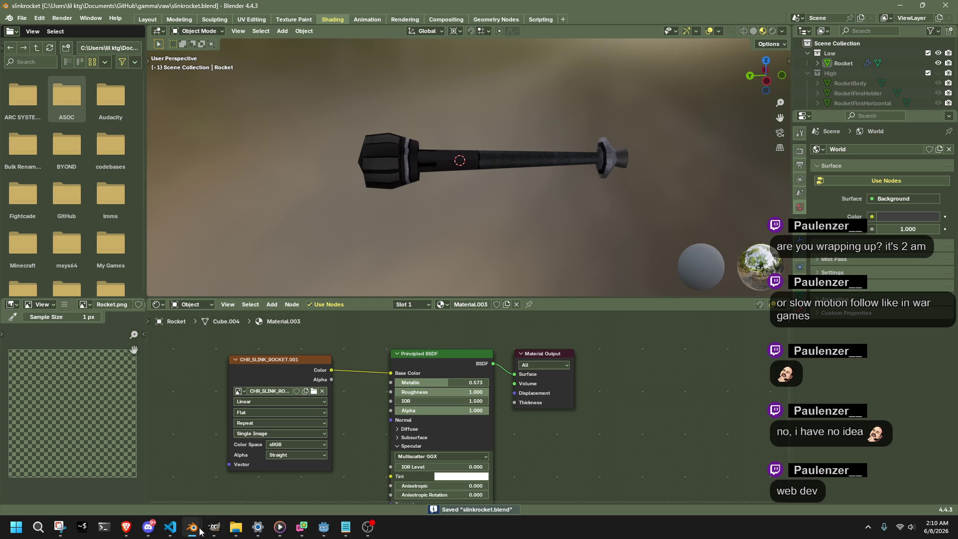
pyautogui.click(329, 528)
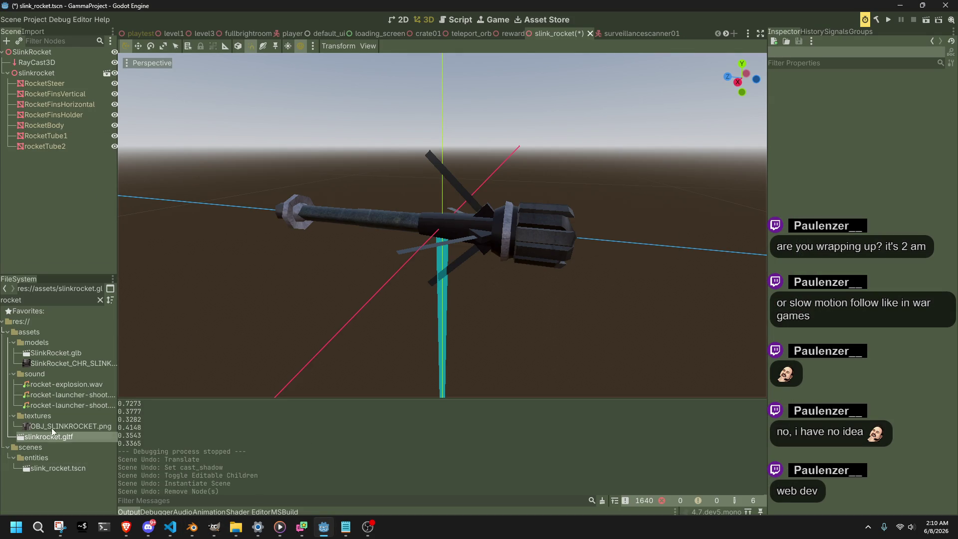
# - Drag a trial SlinkRocket.glb instance into the scene and try lifting it, undoing the move
pyautogui.moveTo(53, 353)
pyautogui.mouseDown()
pyautogui.moveTo(55, 224)
pyautogui.moveTo(23, 61)
pyautogui.moveTo(32, 67)
pyautogui.mouseUp()
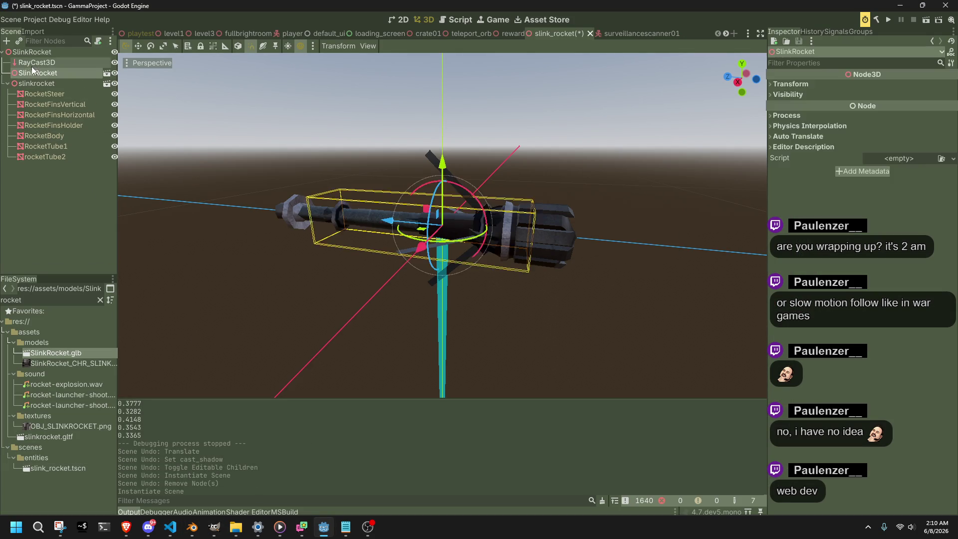
pyautogui.scroll(3, 379, 271)
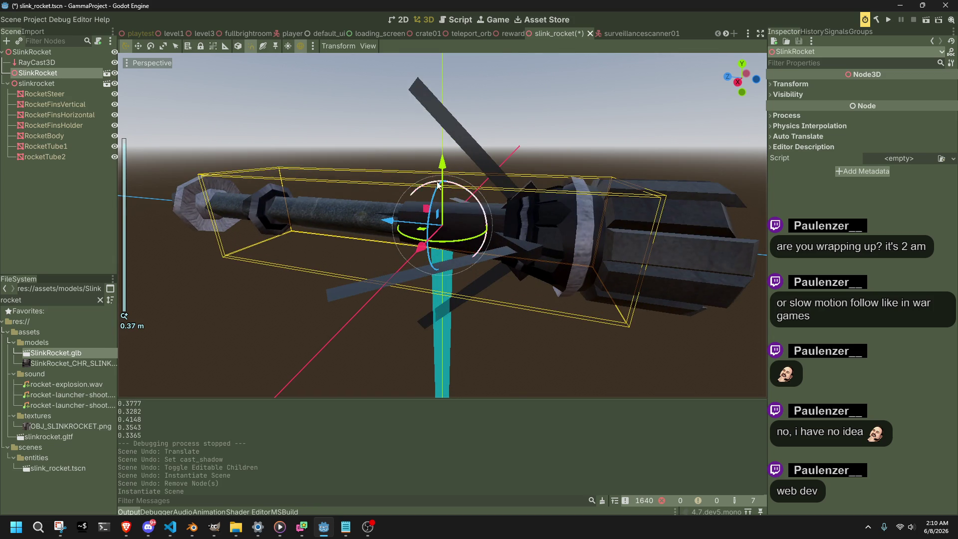
pyautogui.moveTo(442, 162); pyautogui.dragTo(442, 130)
pyautogui.moveTo(437, 75); pyautogui.dragTo(448, 68)
pyautogui.hotkey('ctrl', 'z')
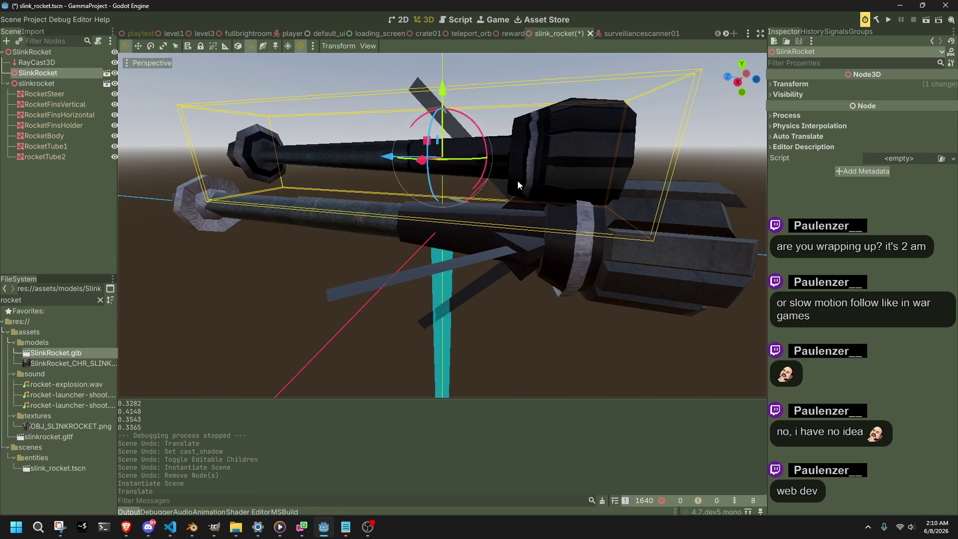
pyautogui.scroll(-3, 516, 181)
# - Scale the trial instance to about 1.5, then delete it and return to Blender
pyautogui.click(793, 85)
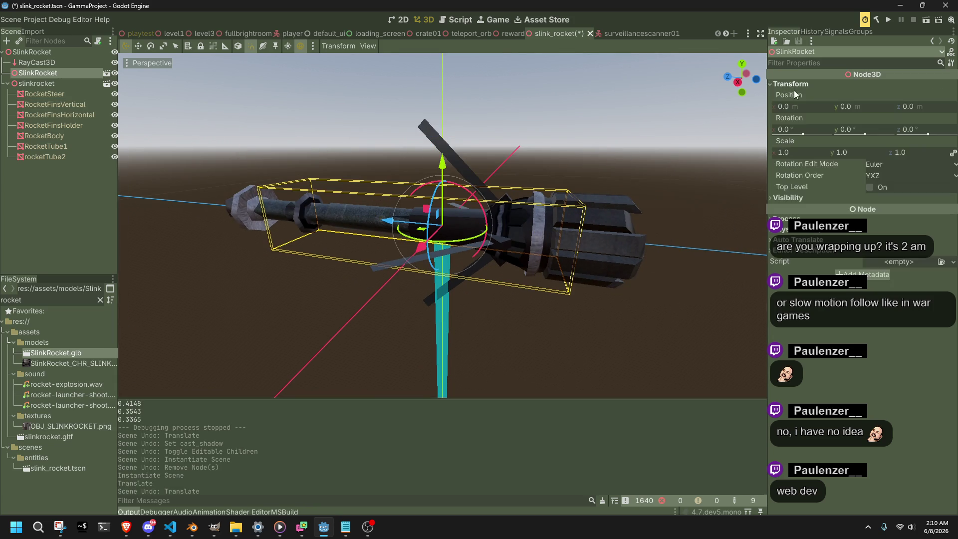
pyautogui.moveTo(808, 148); pyautogui.dragTo(855, 149)
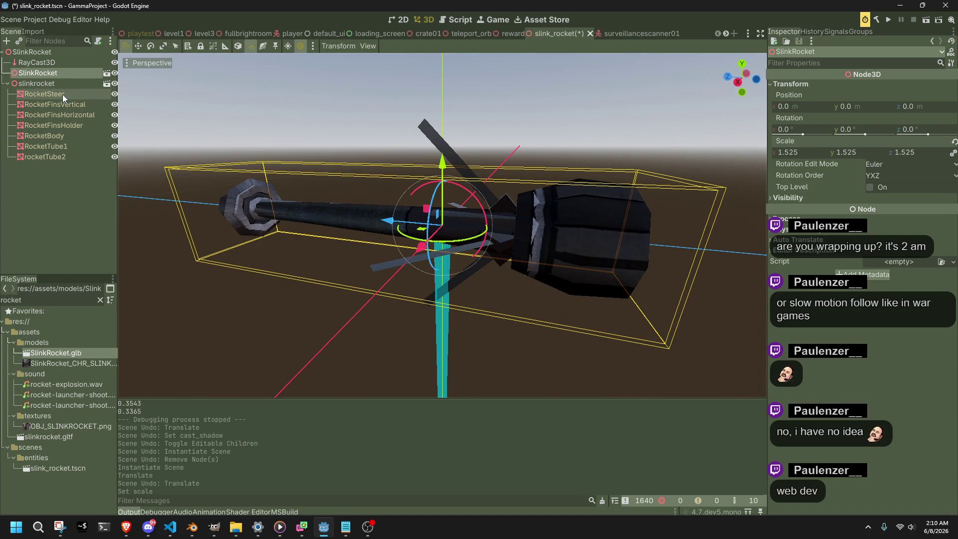
pyautogui.press('Delete')
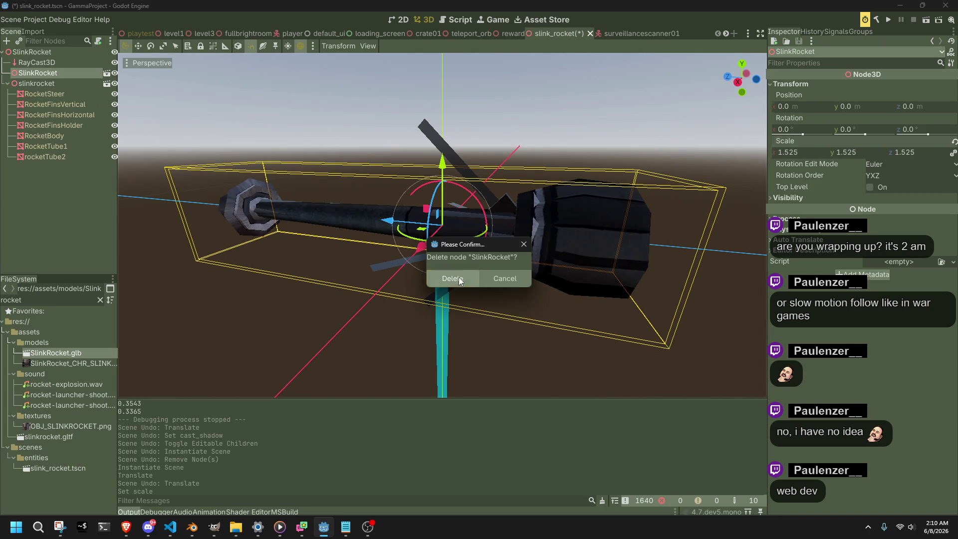
pyautogui.click(459, 278)
pyautogui.hotkey('alt', 'Tab')
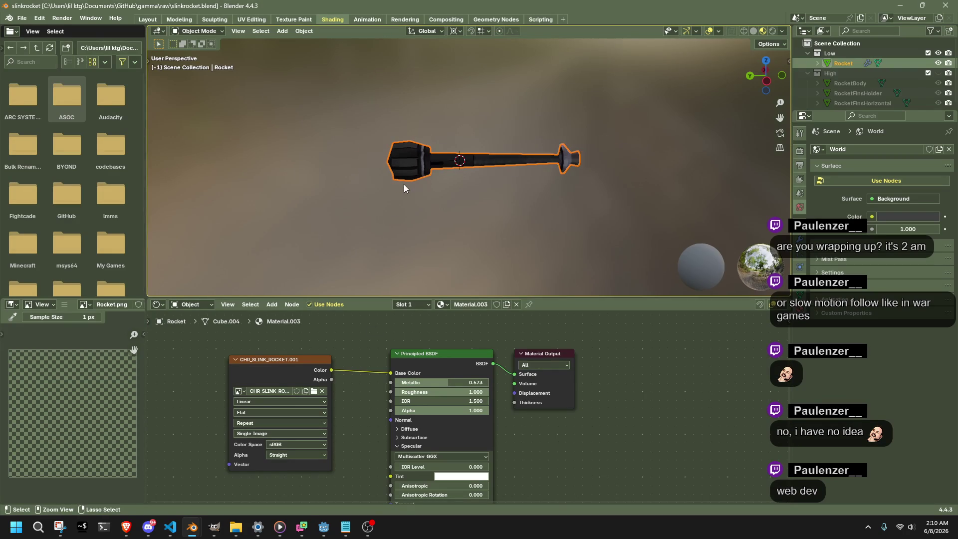
# - Scale the rocket up and adjust its X and Y scale values toward 1.5
pyautogui.press('s')
pyautogui.click(395, 205)
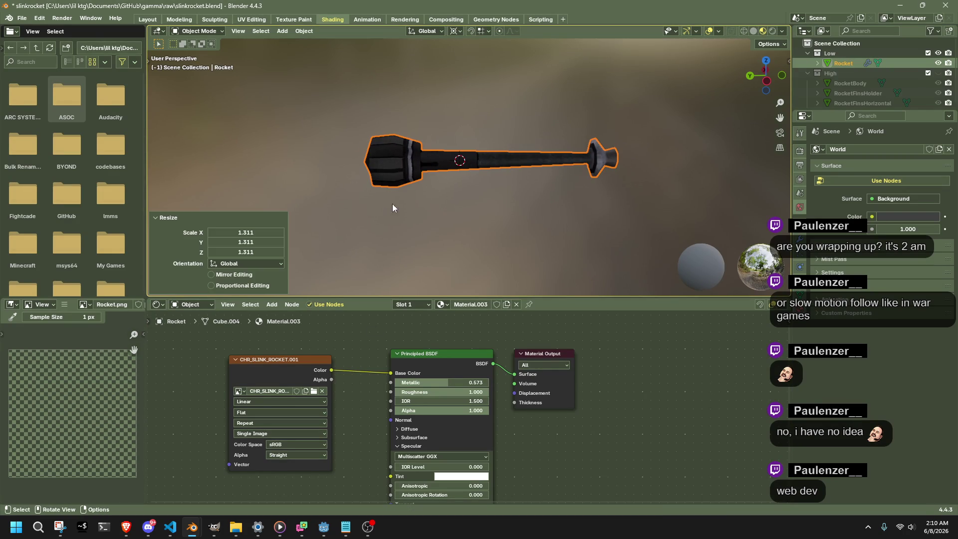
pyautogui.click(250, 235)
pyautogui.press('Return')
pyautogui.click(239, 242)
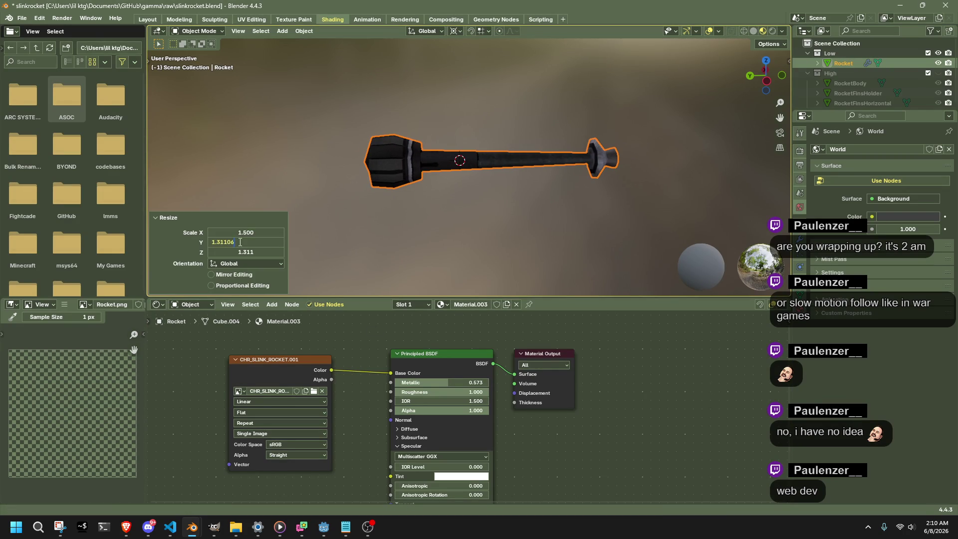
pyautogui.write('1.500')
pyautogui.press('Return')
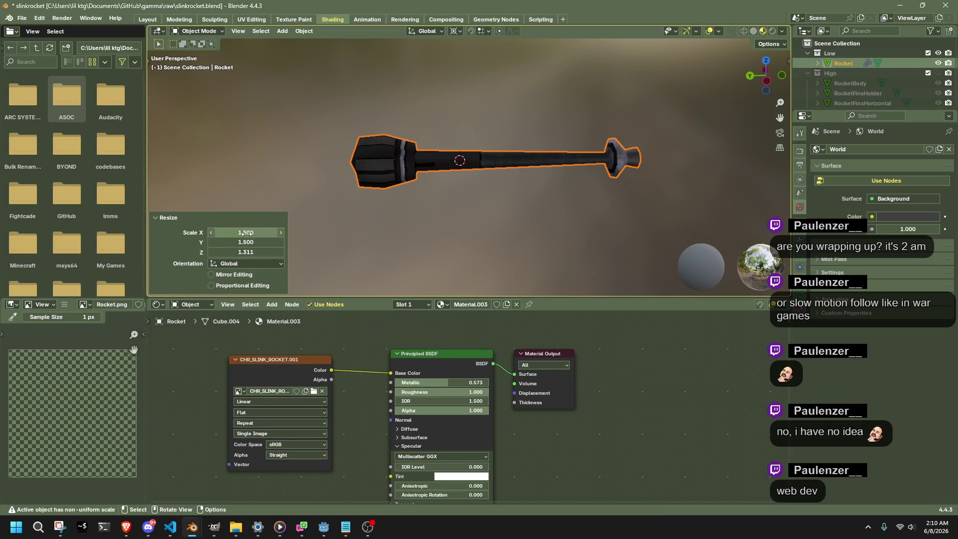
pyautogui.click(247, 234)
pyautogui.write('6')
pyautogui.press('Return')
pyautogui.click(254, 240)
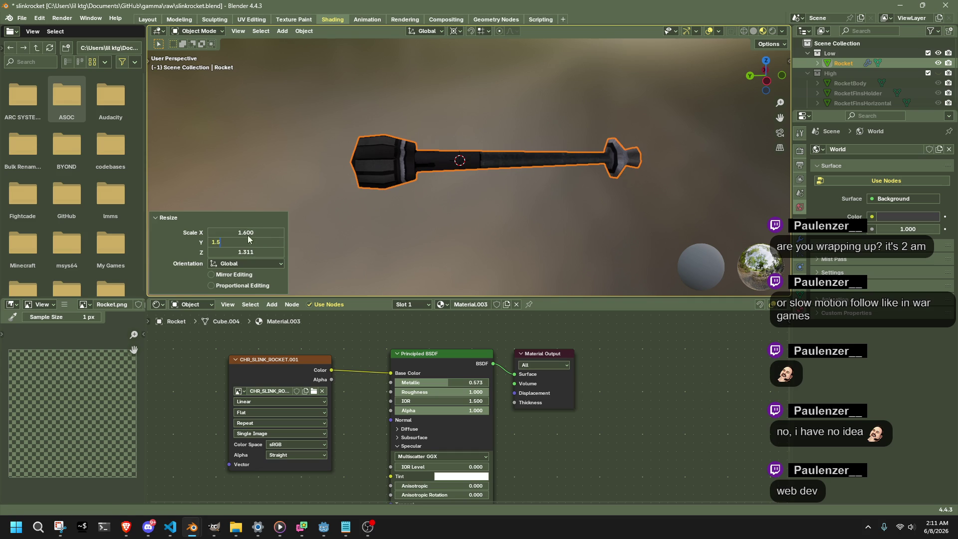
pyautogui.press('Return')
pyautogui.click(249, 233)
pyautogui.write('5')
pyautogui.press('Return')
# - Finish with the rocket's Y and Z scale at 1.5, so all axes read 1.5
pyautogui.click(256, 239)
pyautogui.write('.5')
pyautogui.press('Return')
pyautogui.click(245, 252)
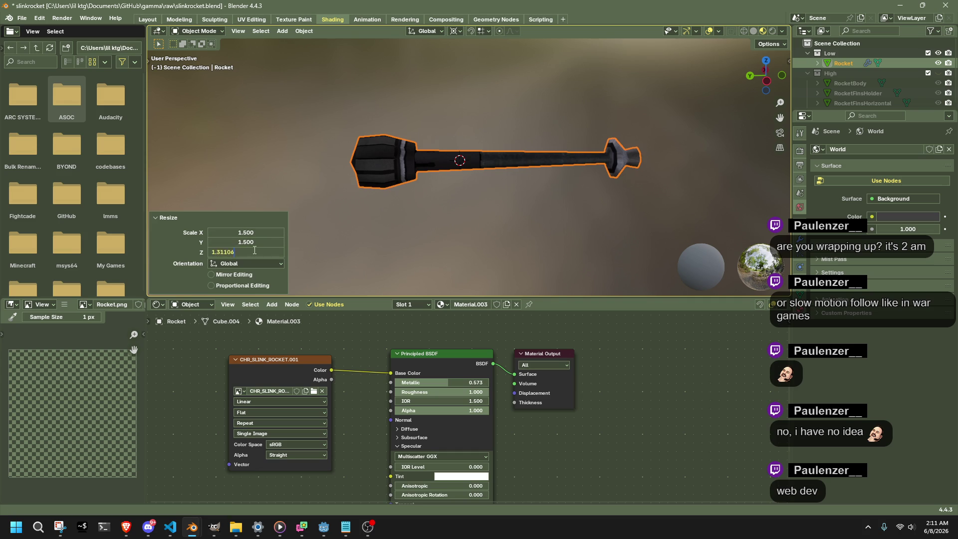
pyautogui.write('1.5')
pyautogui.press('Return')
# - Save slinkrocket.blend and re-export the rocket to SlinkRocket.glb as glTF 2.0
pyautogui.click(390, 232)
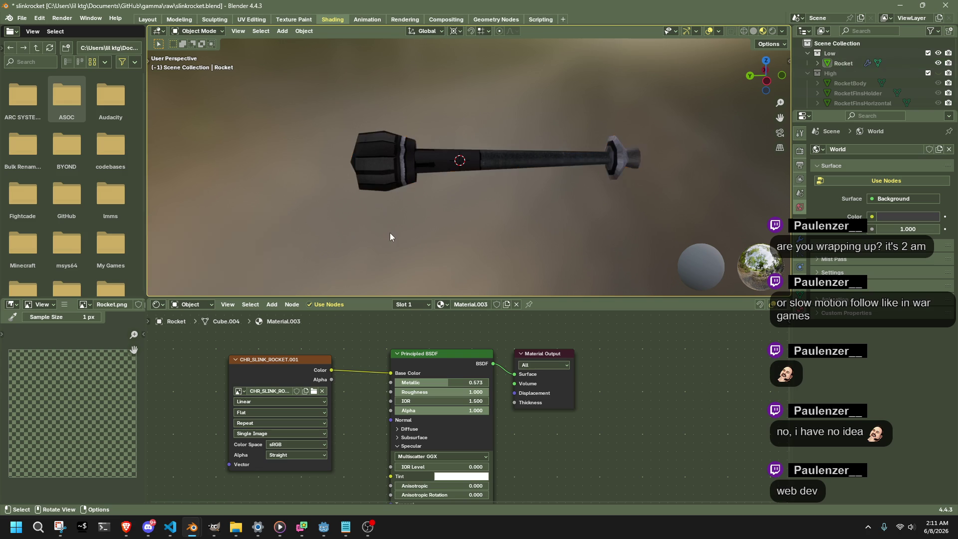
pyautogui.hotkey('ctrl', 's')
pyautogui.press('q')
pyautogui.click(391, 233)
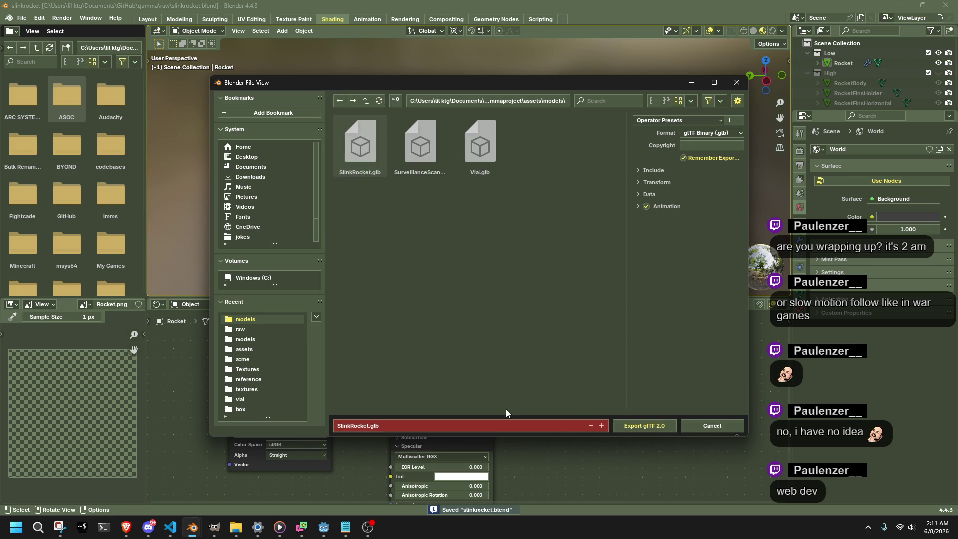
pyautogui.click(635, 423)
pyautogui.hotkey('alt', 'Tab')
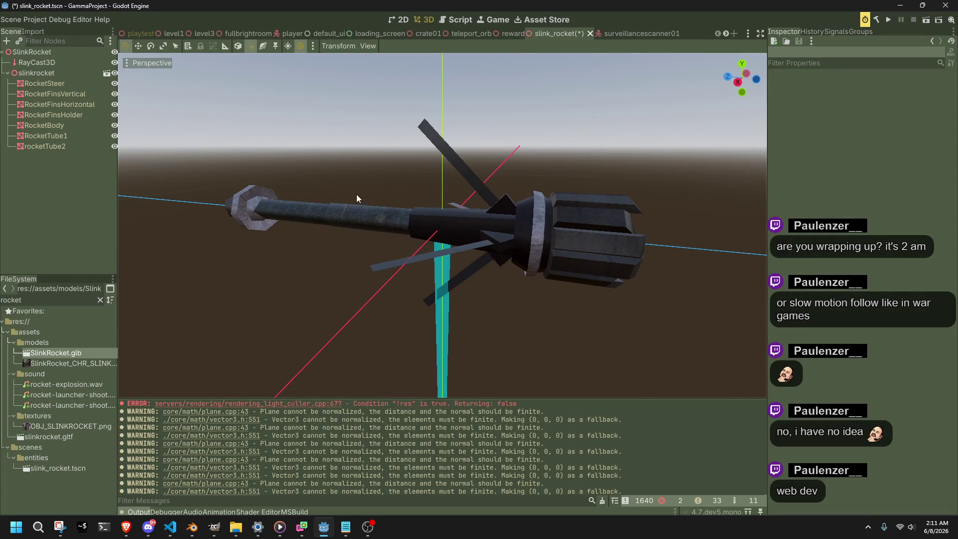
# - Replace the old slinkrocket node with a SlinkRocket.glb instance under the root and save slink_rocket
pyautogui.click(50, 73)
pyautogui.press('Delete')
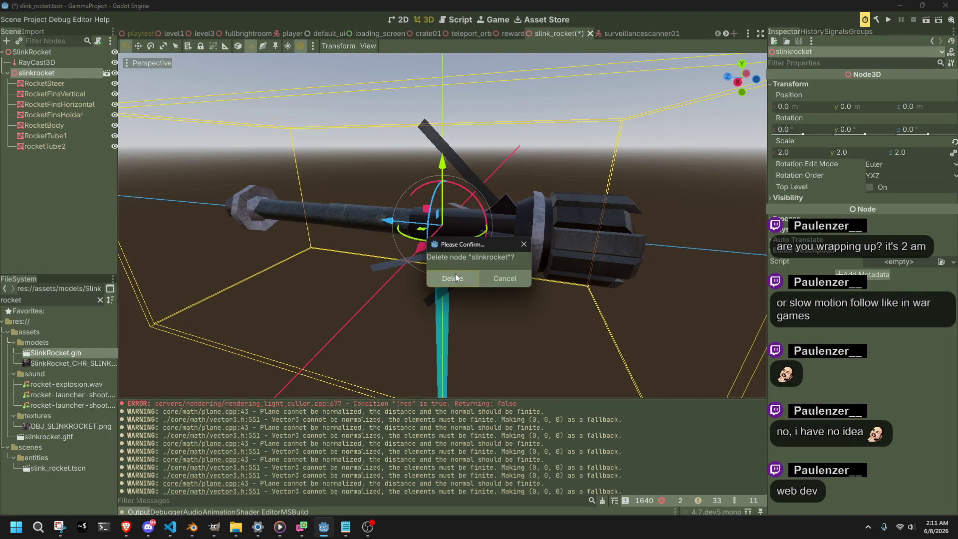
pyautogui.click(455, 275)
pyautogui.moveTo(43, 358)
pyautogui.mouseDown()
pyautogui.moveTo(50, 53)
pyautogui.moveTo(45, 59)
pyautogui.mouseUp()
pyautogui.hotkey('ctrl', 's')
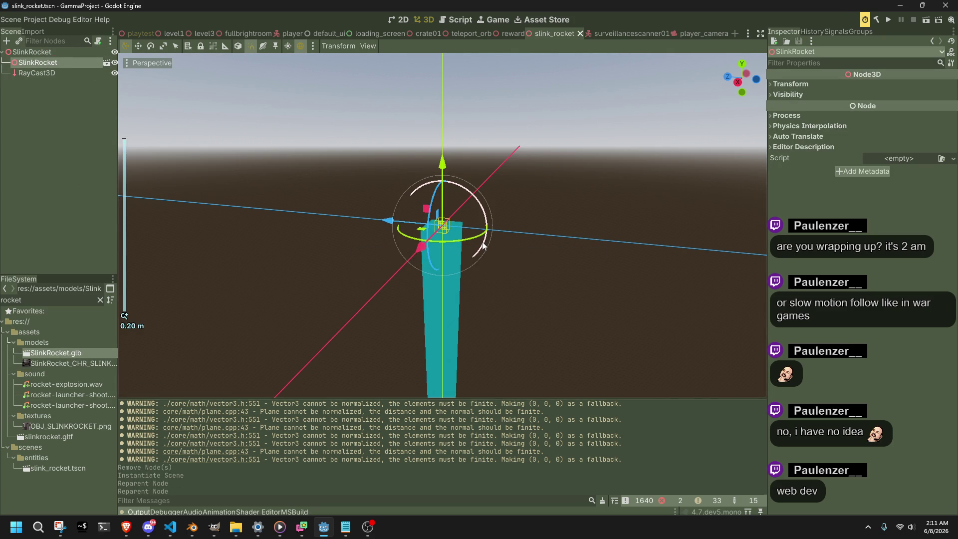
pyautogui.hotkey('alt', 'Tab')
# - Export the selected Rocket to SlinkRocket.glb via glTF 2.0 and check it in Godot
pyautogui.click(438, 163)
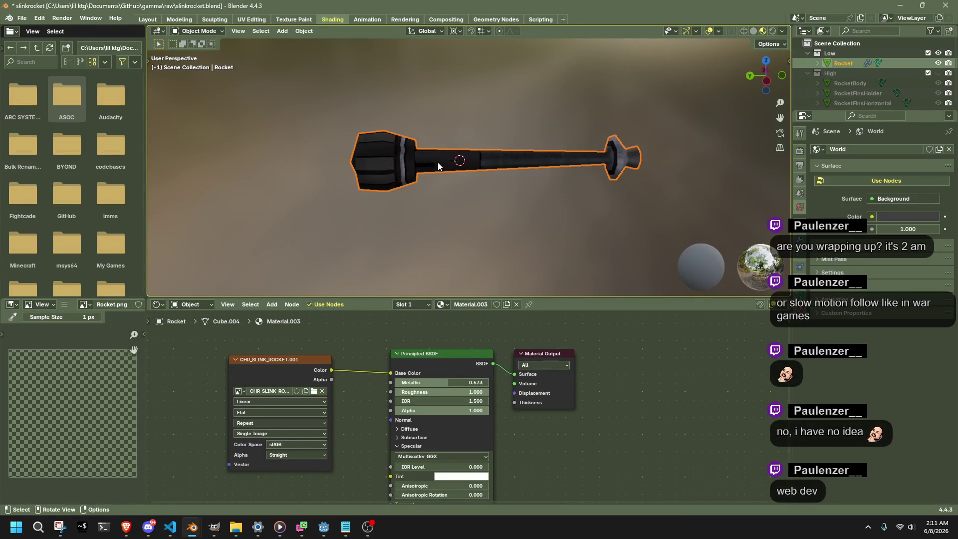
pyautogui.press('F3')
pyautogui.press('Return')
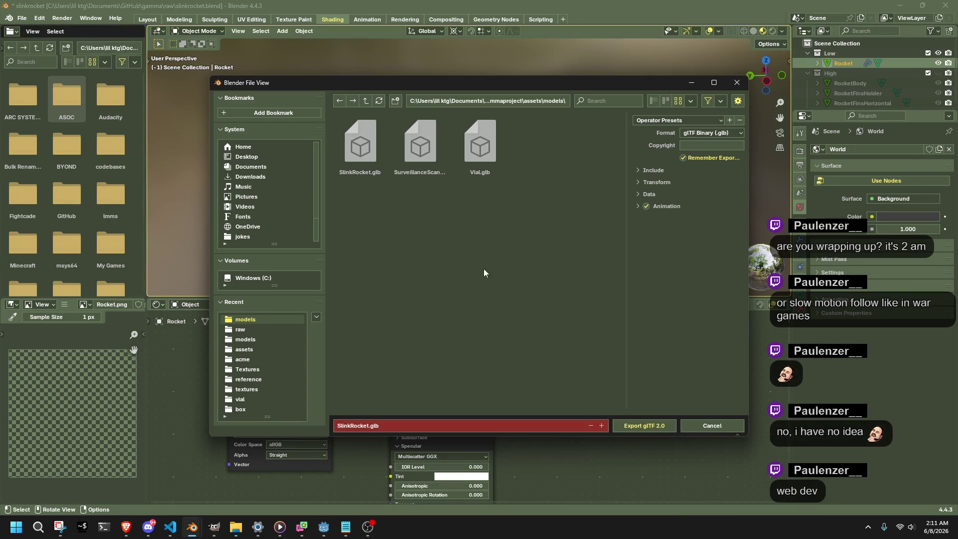
pyautogui.click(643, 427)
pyautogui.hotkey('alt', 'Tab')
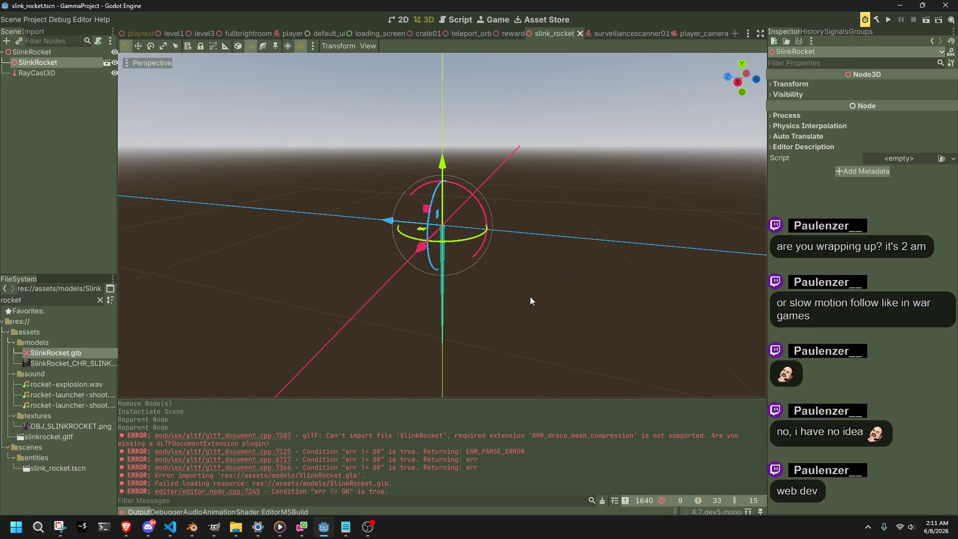
pyautogui.scroll(5, 530, 300)
pyautogui.hotkey('alt', 'Tab')
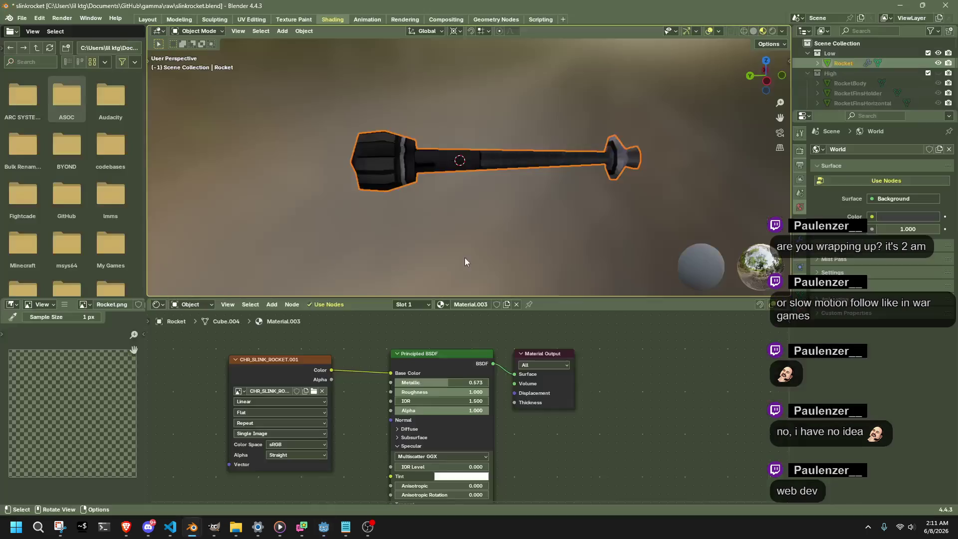
# - Save slinkrocket.blend and re-export SlinkRocket.glb with the Data export options expanded
pyautogui.hotkey('ctrl', 's')
pyautogui.press('F3')
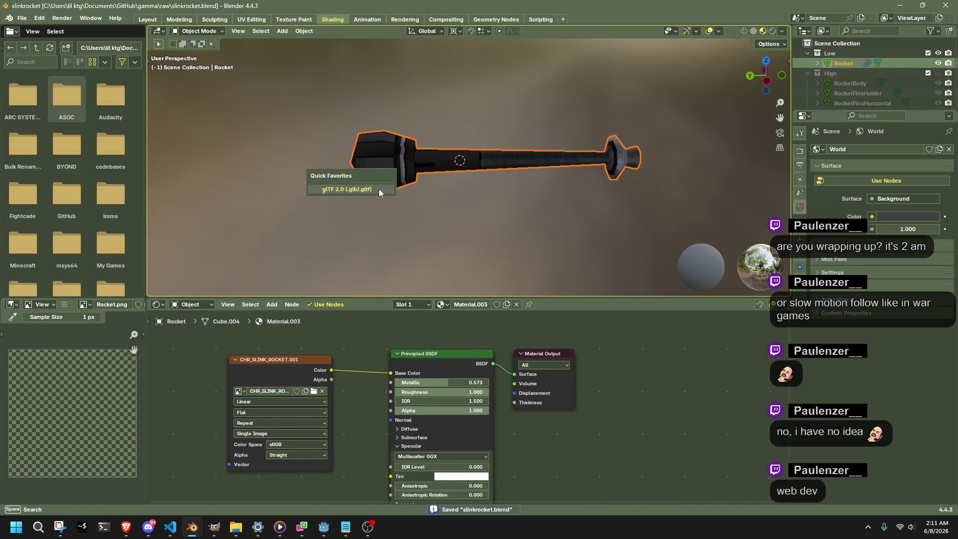
pyautogui.press('Return')
pyautogui.click(638, 195)
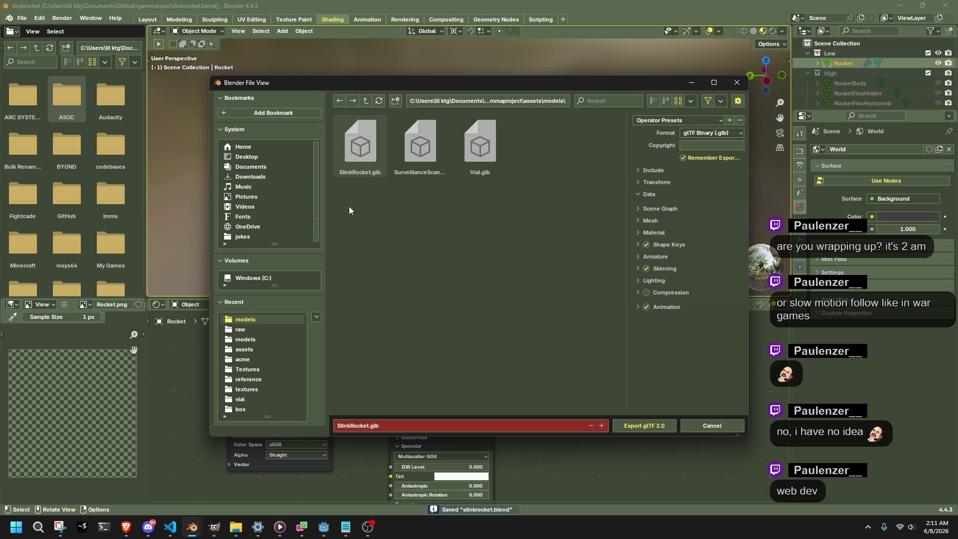
pyautogui.click(634, 423)
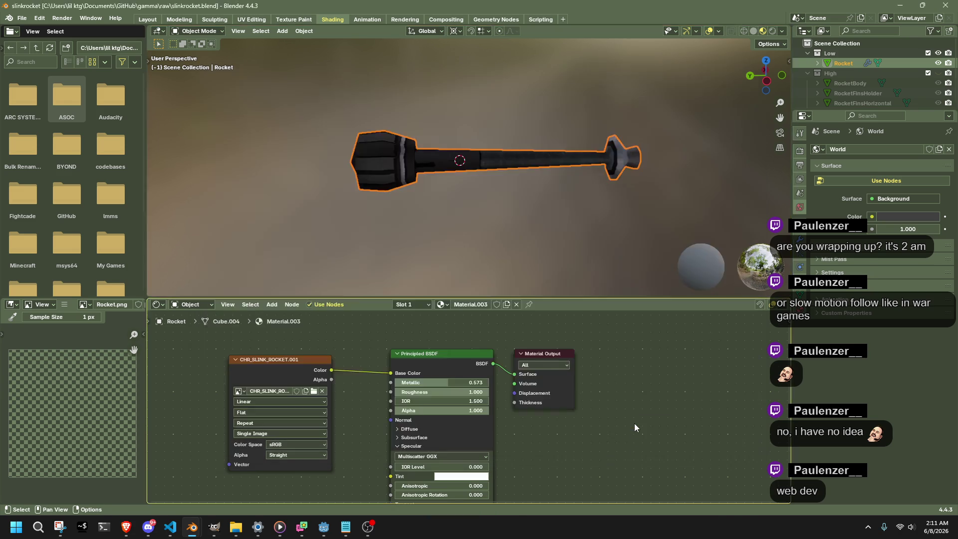
pyautogui.hotkey('alt', 'Tab')
# - Reimport SlinkRocket.glb from the project files
pyautogui.click(112, 352)
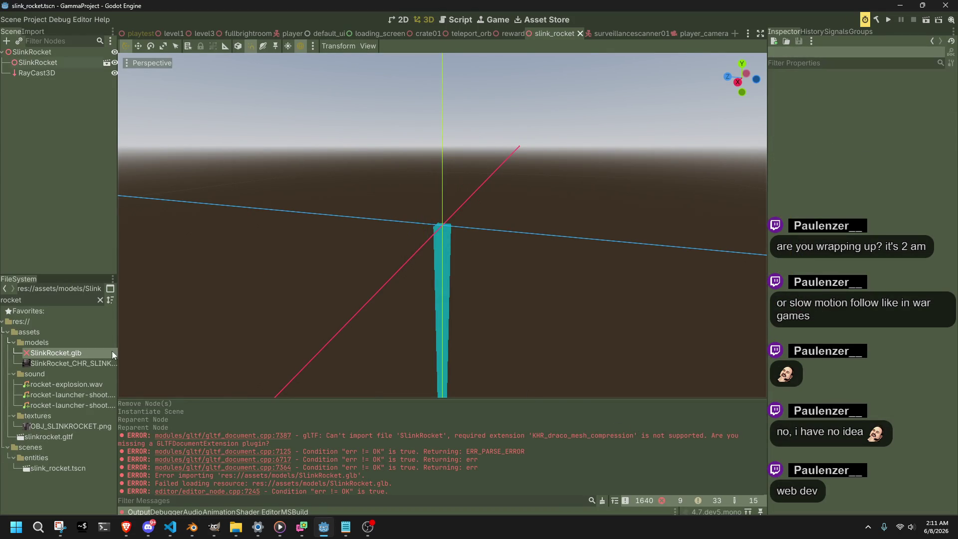
pyautogui.rightClick(87, 353)
pyautogui.click(127, 471)
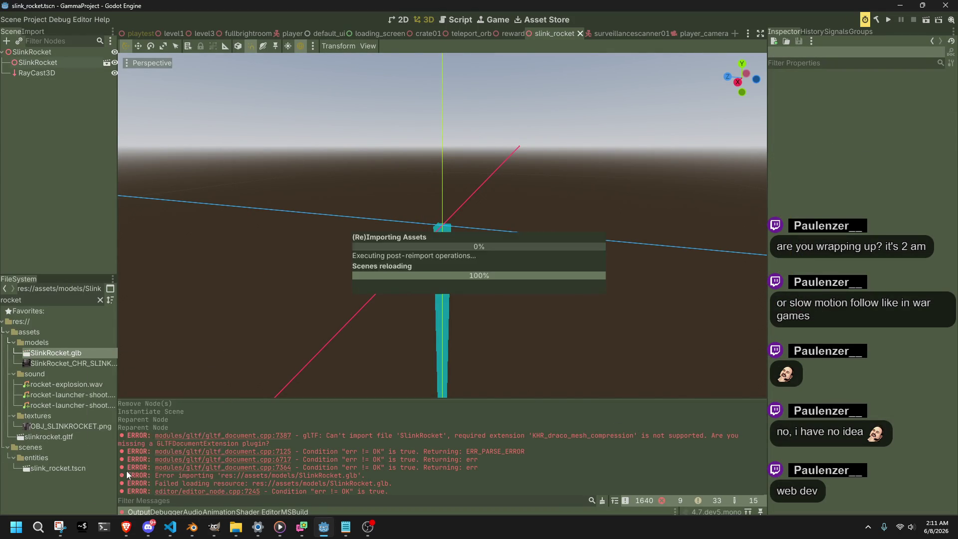
# - Slide the SlinkRocket model along Z and run the project to test it
pyautogui.moveTo(533, 256); pyautogui.dragTo(402, 236)
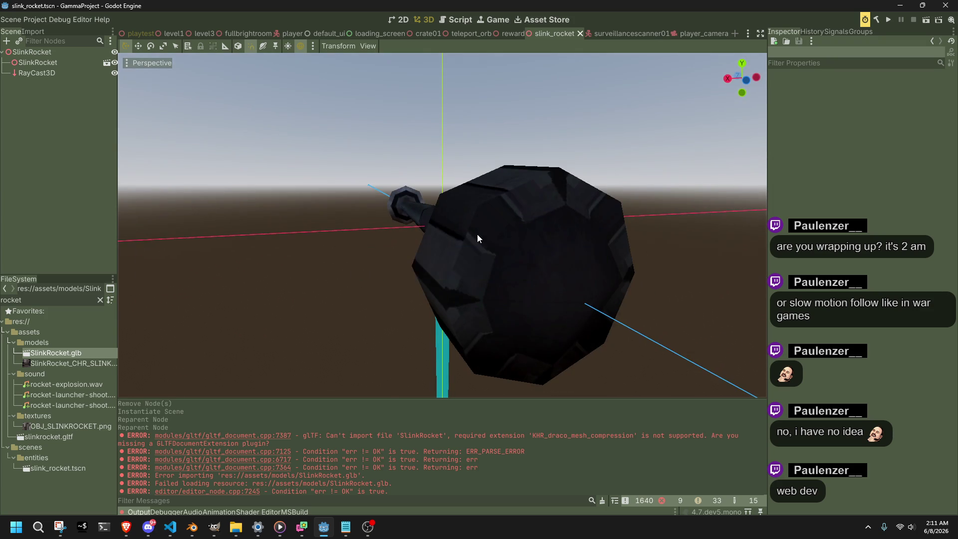
pyautogui.moveTo(477, 237); pyautogui.dragTo(560, 227)
pyautogui.click(561, 227)
pyautogui.moveTo(394, 223)
pyautogui.mouseDown()
pyautogui.moveTo(682, 262)
pyautogui.moveTo(578, 246)
pyautogui.mouseUp()
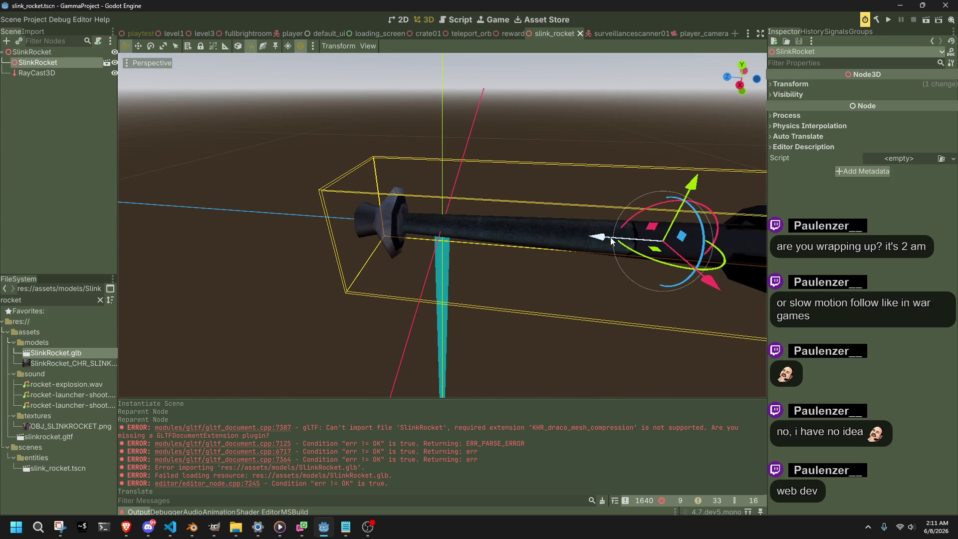
pyautogui.click(890, 23)
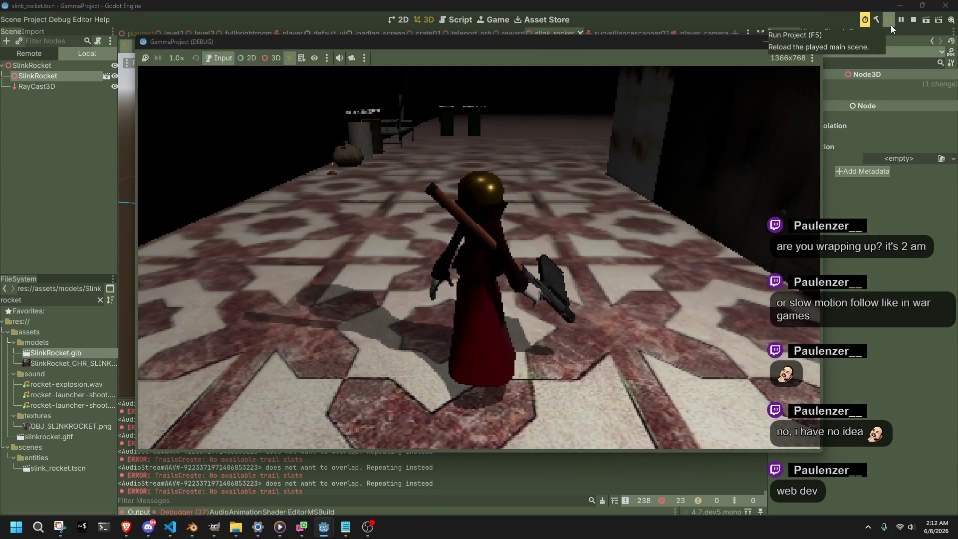
# - Stop the game and show the Debugger's Errors list
pyautogui.click(809, 42)
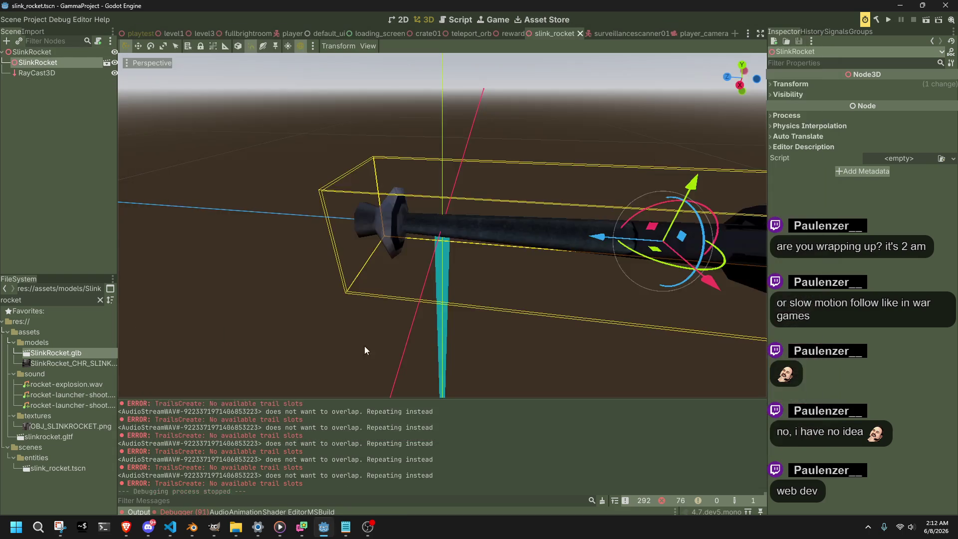
pyautogui.click(182, 512)
pyautogui.click(175, 385)
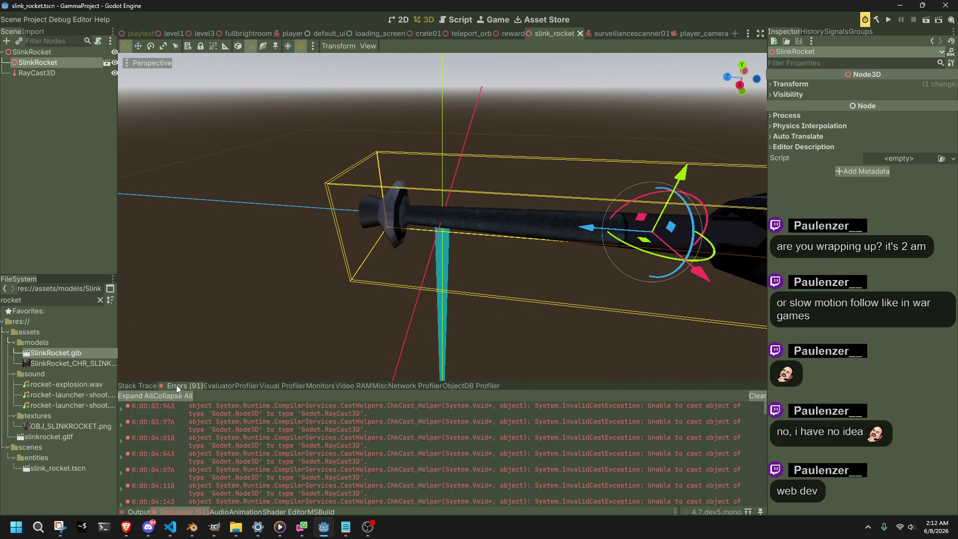
# - Move SlinkRocket below RayCast3D in the scene tree, then run and stop the game again
pyautogui.moveTo(28, 64); pyautogui.dragTo(50, 77)
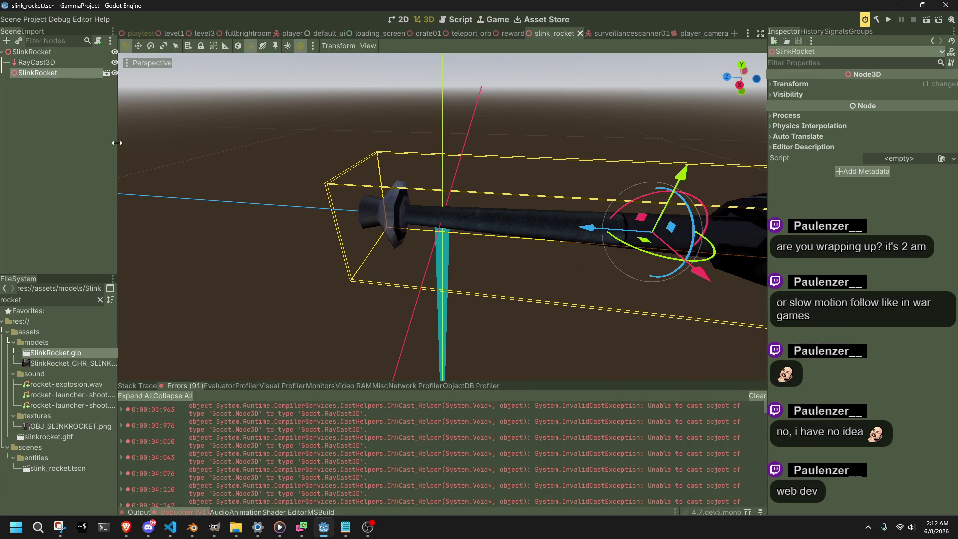
pyautogui.click(892, 18)
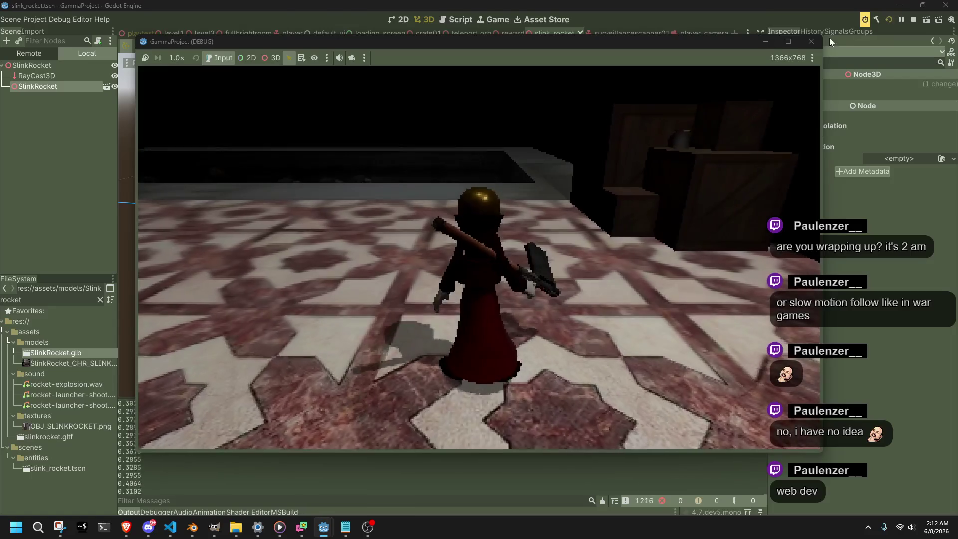
pyautogui.click(913, 19)
# - Switch to Blender and reselect the rocket object after toggling selection and high-poly parts
pyautogui.hotkey('alt', 'Tab')
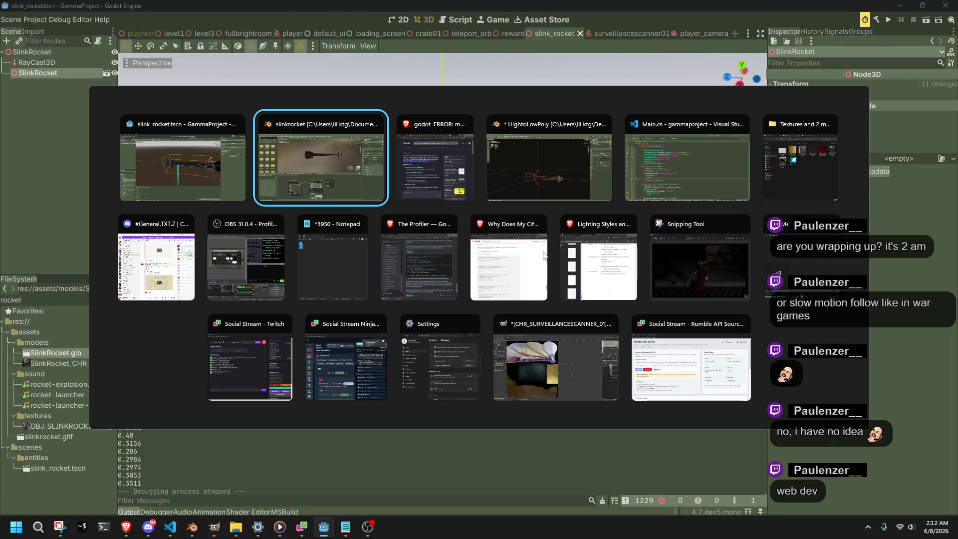
pyautogui.hotkey('alt', 'Tab')
pyautogui.hotkey('alt', 'Tab')
pyautogui.click(347, 183)
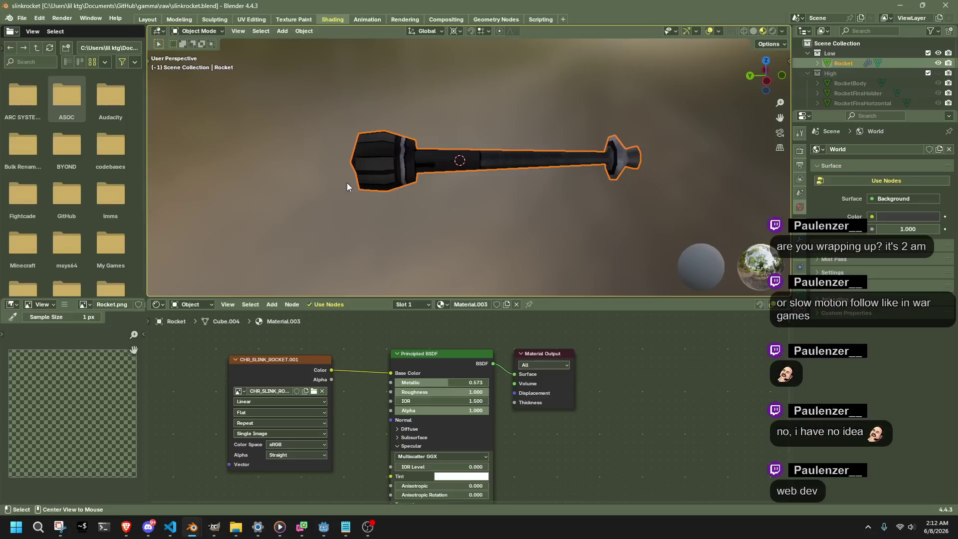
pyautogui.click(501, 215)
pyautogui.hotkey('ctrl', 'z')
pyautogui.hotkey('ctrl', 'shift', 'z')
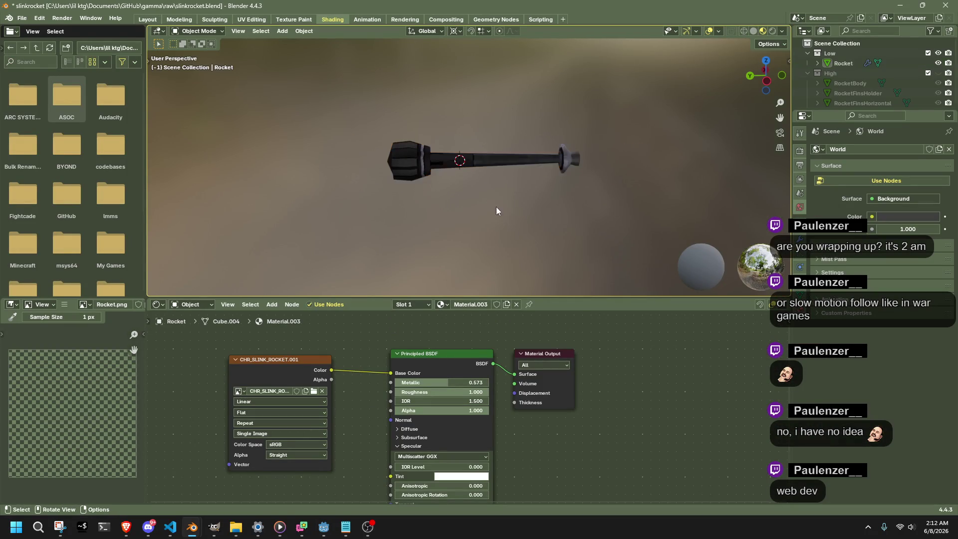
pyautogui.hotkey('ctrl', 'z')
pyautogui.hotkey('ctrl', 'shift', 'z')
pyautogui.hotkey('ctrl', 'z')
pyautogui.hotkey('ctrl', 'shift', 'z')
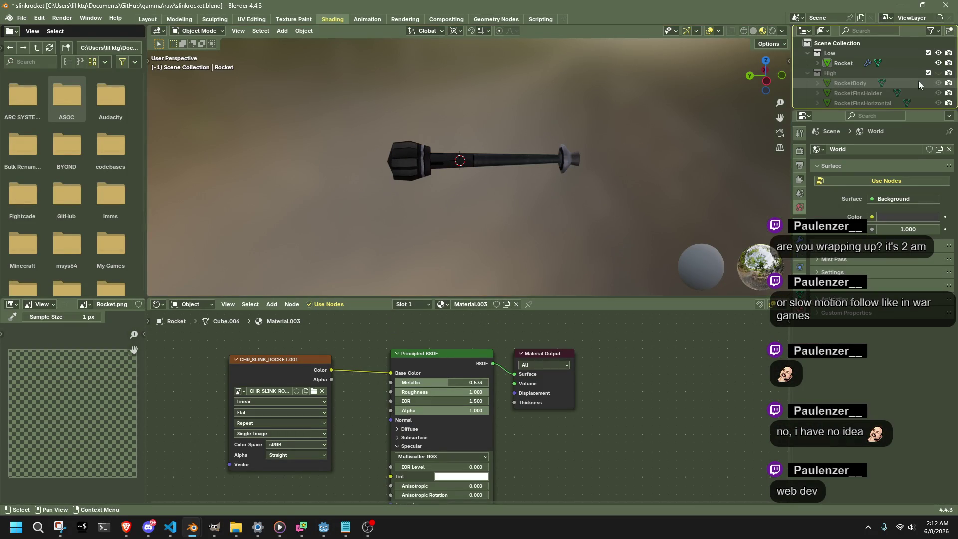
pyautogui.moveTo(940, 85); pyautogui.dragTo(940, 103)
pyautogui.hotkey('ctrl', 'z')
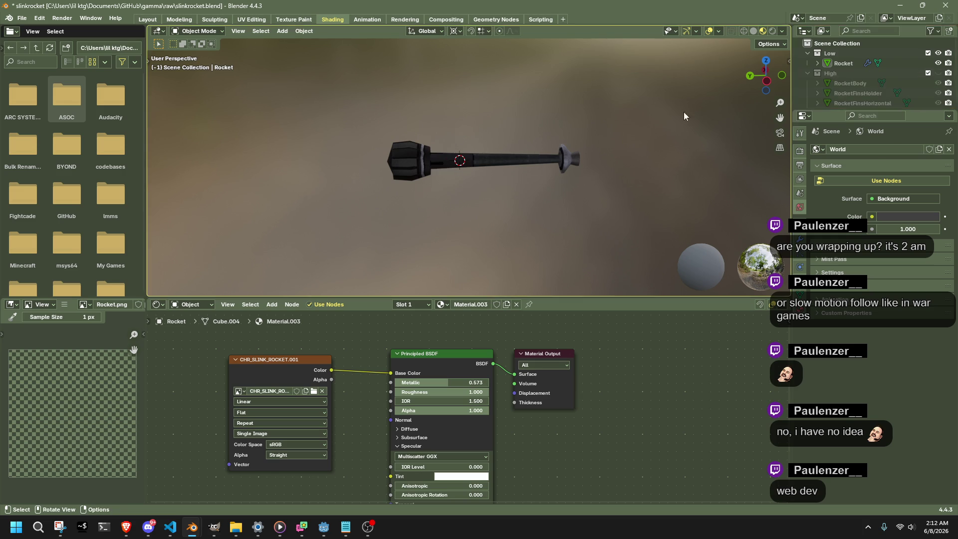
pyautogui.click(424, 159)
# - Save the file and re-export SlinkRocket.glb with Remember Export unticked
pyautogui.hotkey('ctrl', 's')
pyautogui.press('F3')
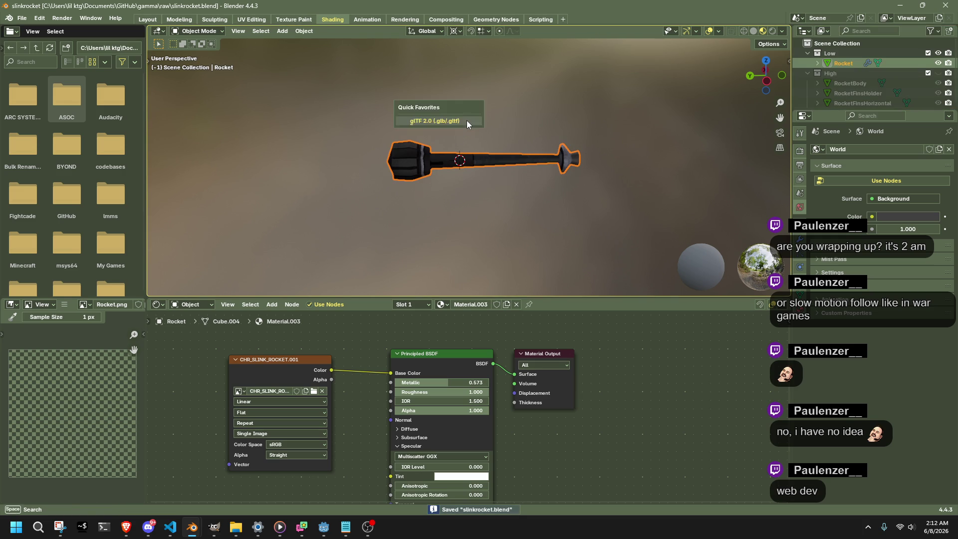
pyautogui.press('Return')
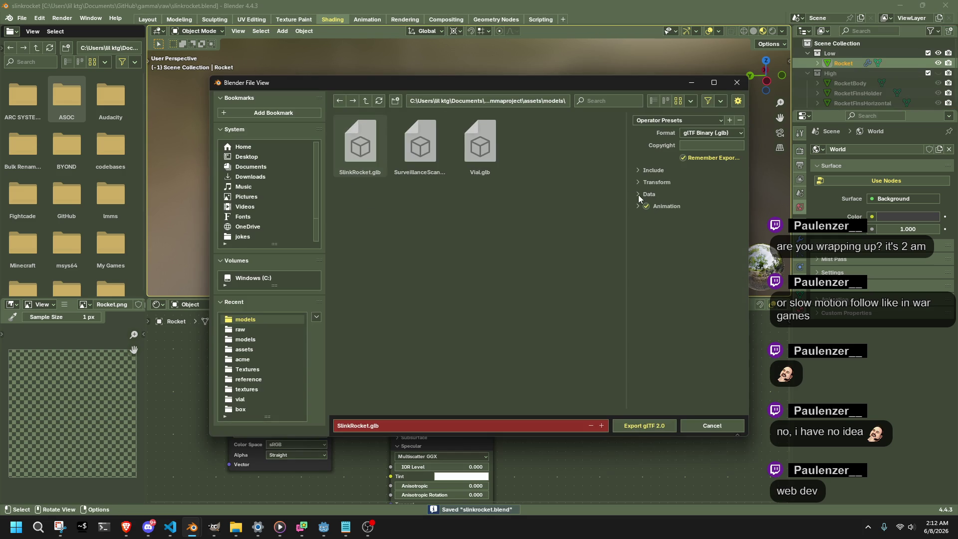
pyautogui.click(639, 195)
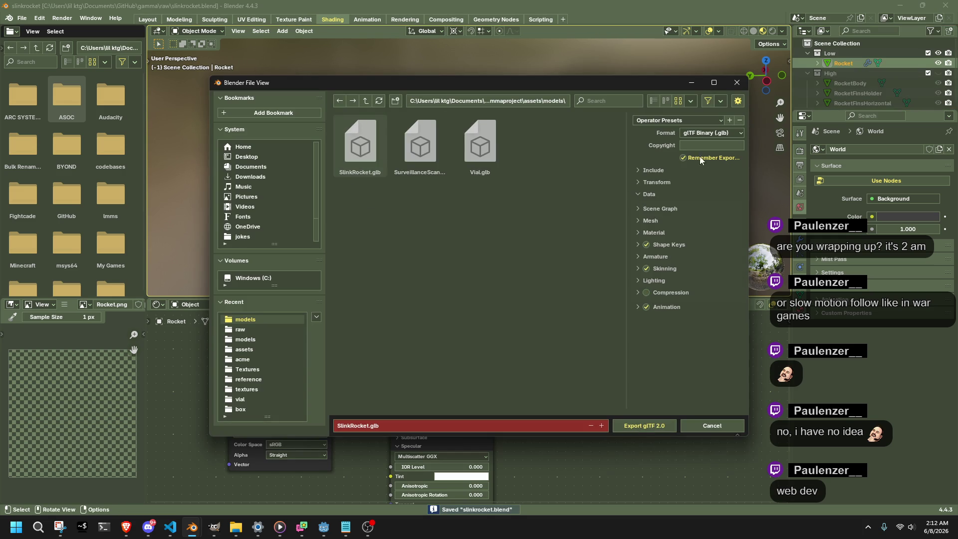
pyautogui.click(684, 158)
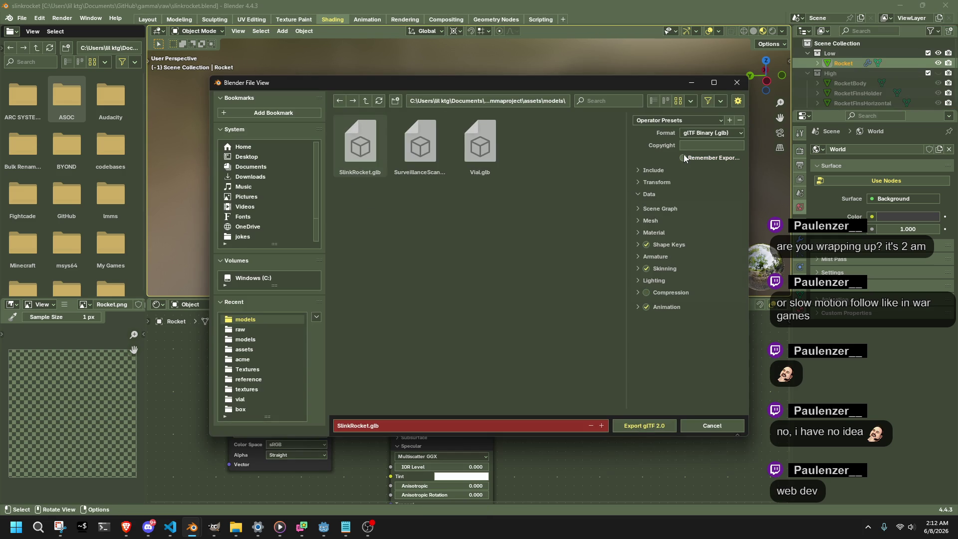
pyautogui.click(641, 422)
pyautogui.hotkey('alt', 'Tab')
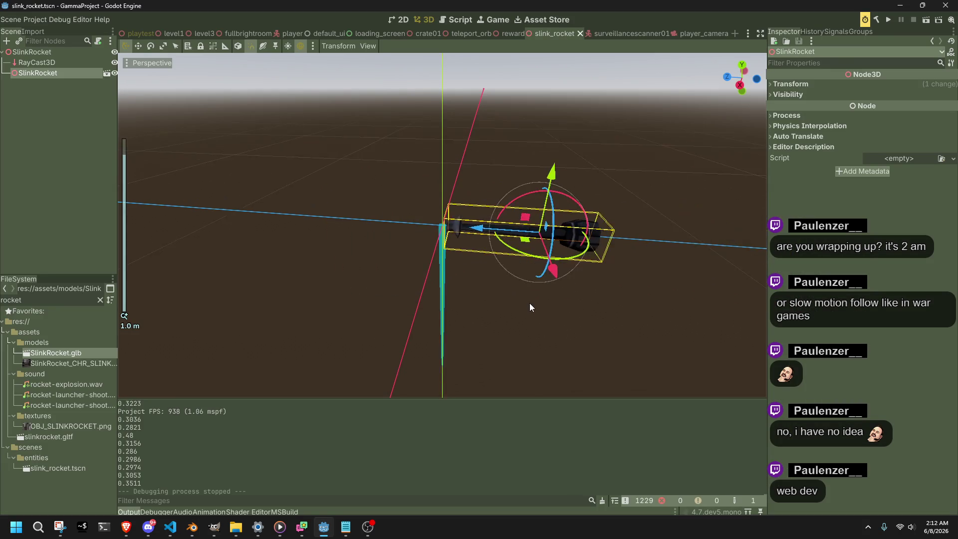
# - Move the rocket along Z, then reset its Position to zero in the Inspector
pyautogui.hotkey('alt', 'Tab')
pyautogui.hotkey('alt', 'Tab')
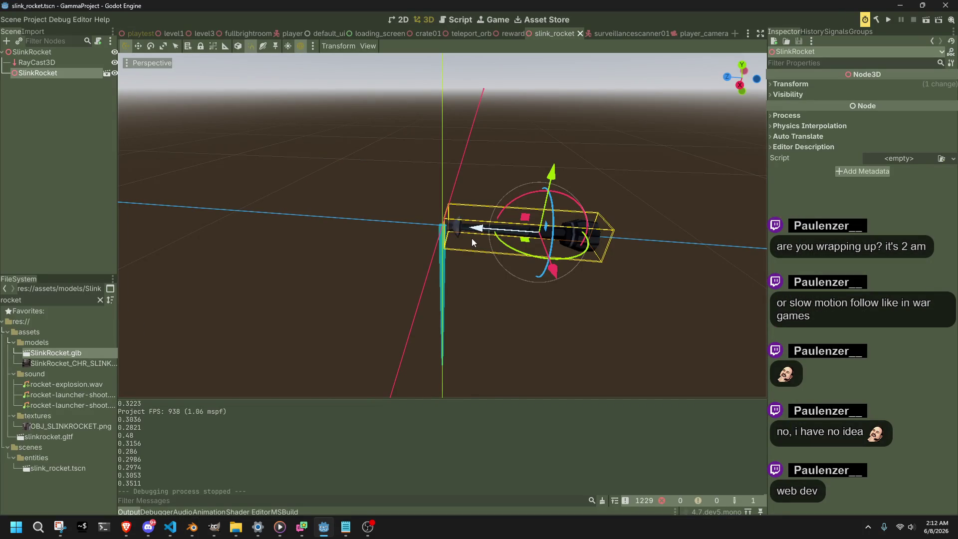
pyautogui.press('g')
pyautogui.press('z')
pyautogui.click(408, 222)
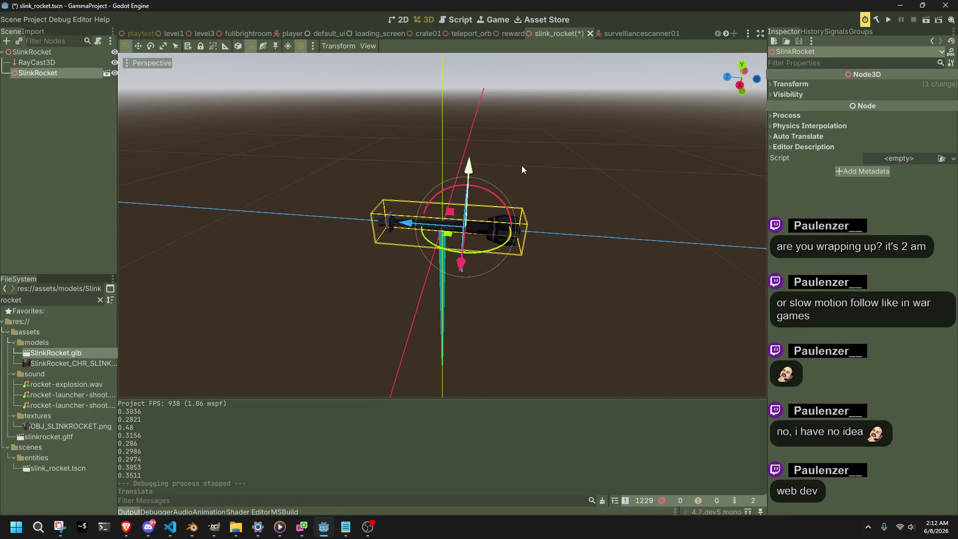
pyautogui.click(798, 84)
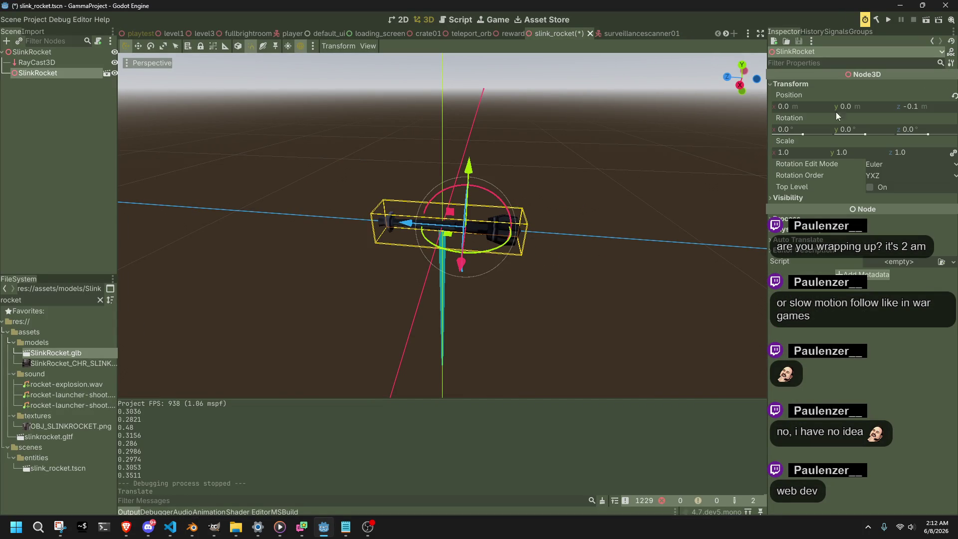
pyautogui.click(954, 95)
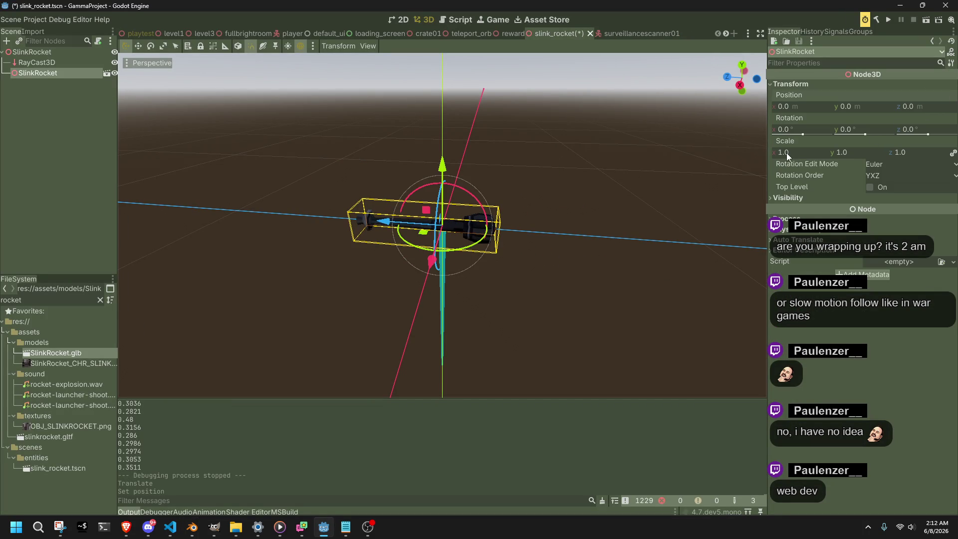
# - Set the rocket's scale to 1.2 on all axes, save, and shift it -0.3 along Z
pyautogui.moveTo(786, 153); pyautogui.dragTo(806, 153)
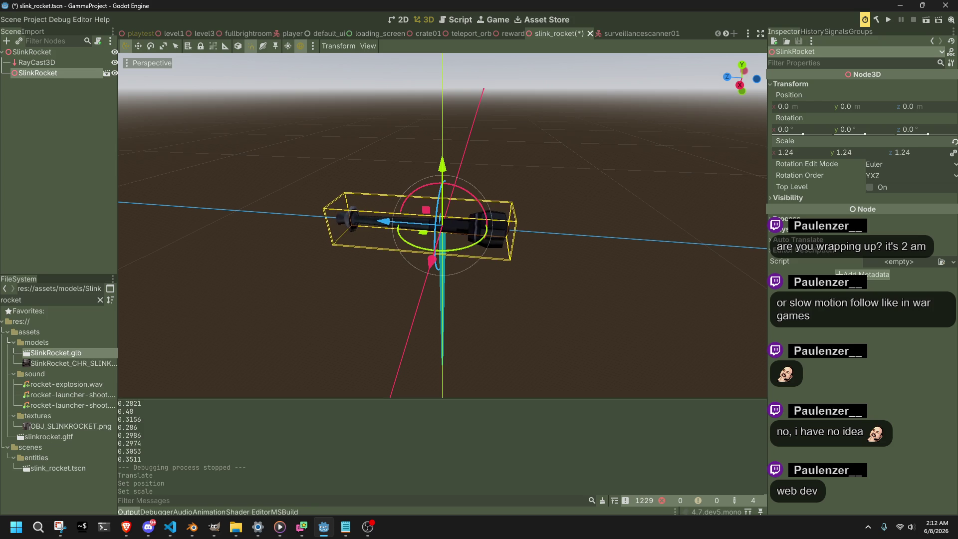
pyautogui.click(792, 153)
pyautogui.write('1.2')
pyautogui.press('Return')
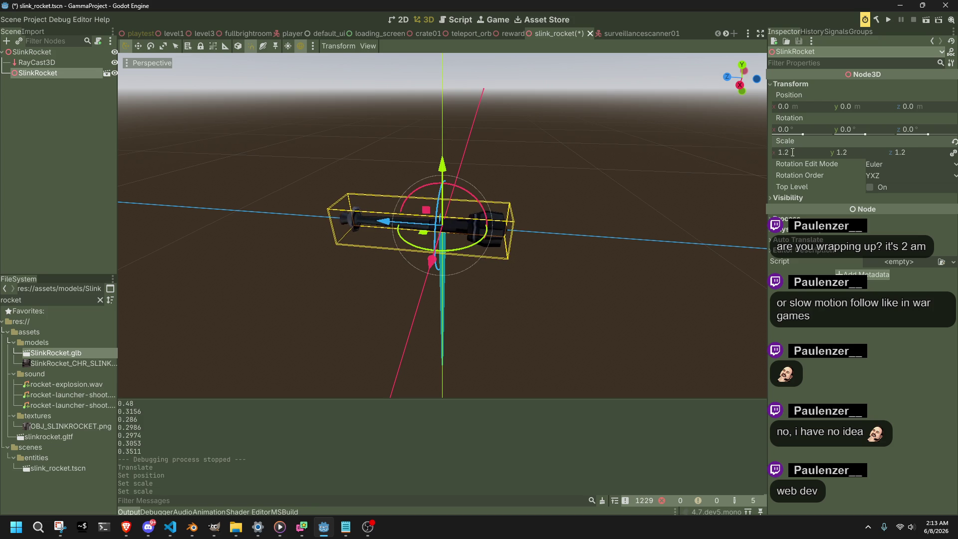
pyautogui.hotkey('ctrl', 's')
pyautogui.moveTo(384, 223)
pyautogui.mouseDown()
pyautogui.moveTo(494, 241)
pyautogui.moveTo(448, 234)
pyautogui.mouseUp()
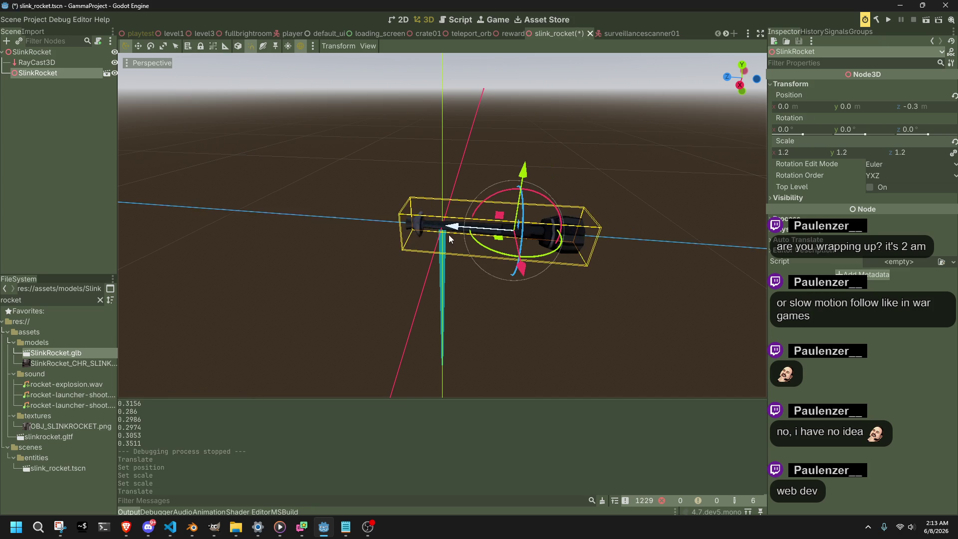
pyautogui.click(476, 286)
# - Run the game to test the 1.2-scaled rocket, then stop it
pyautogui.click(891, 26)
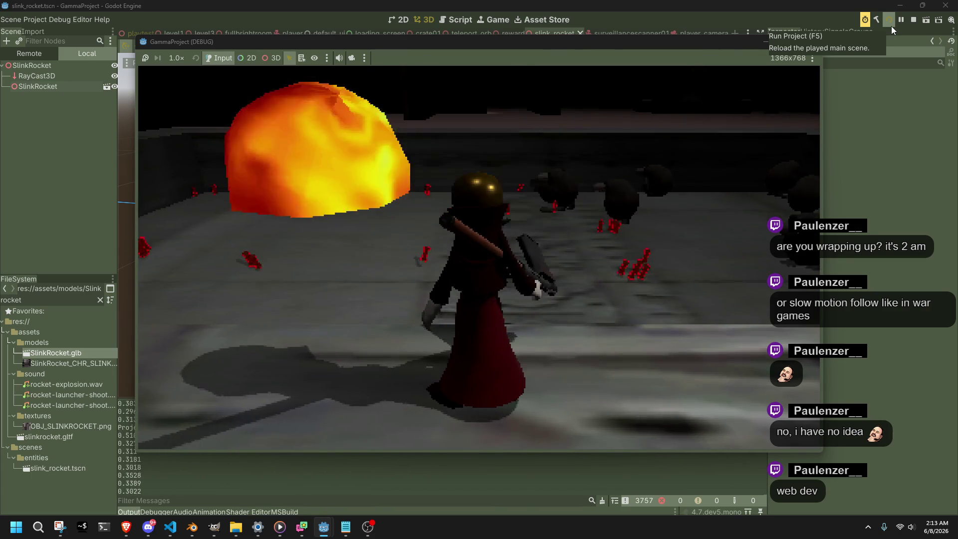
pyautogui.click(804, 47)
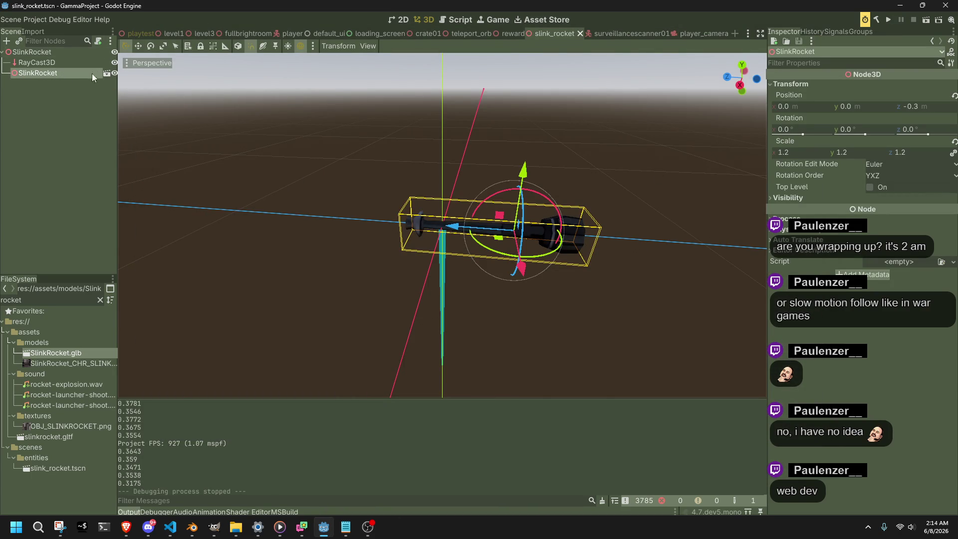
# - Enable Editable Children on the SlinkRocket instance and select its Rocket mesh
pyautogui.rightClick(75, 71)
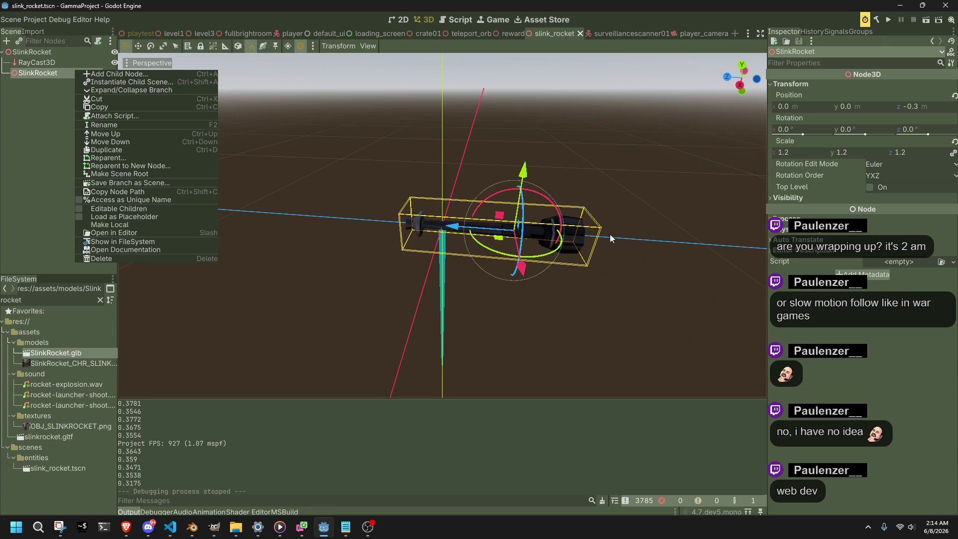
pyautogui.click(659, 315)
pyautogui.rightClick(36, 73)
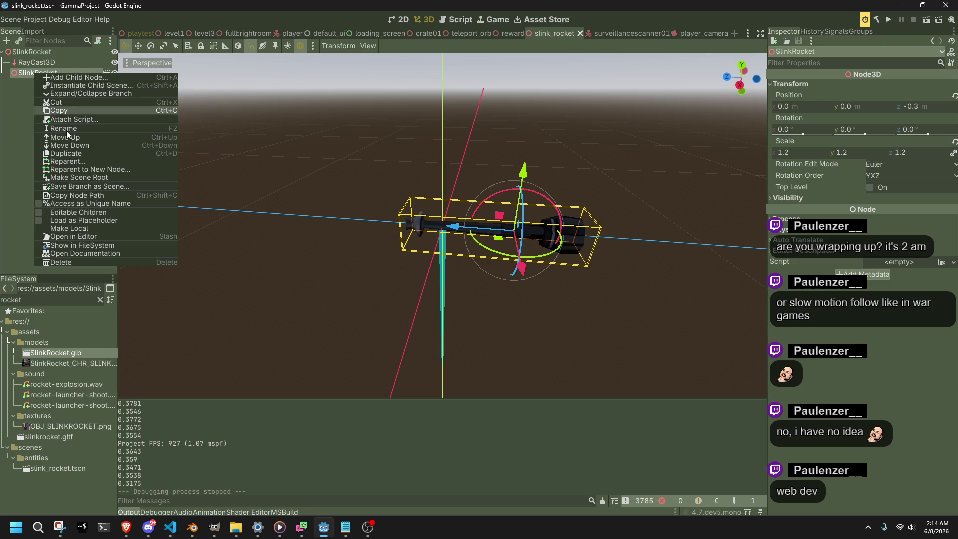
pyautogui.click(54, 212)
pyautogui.click(64, 84)
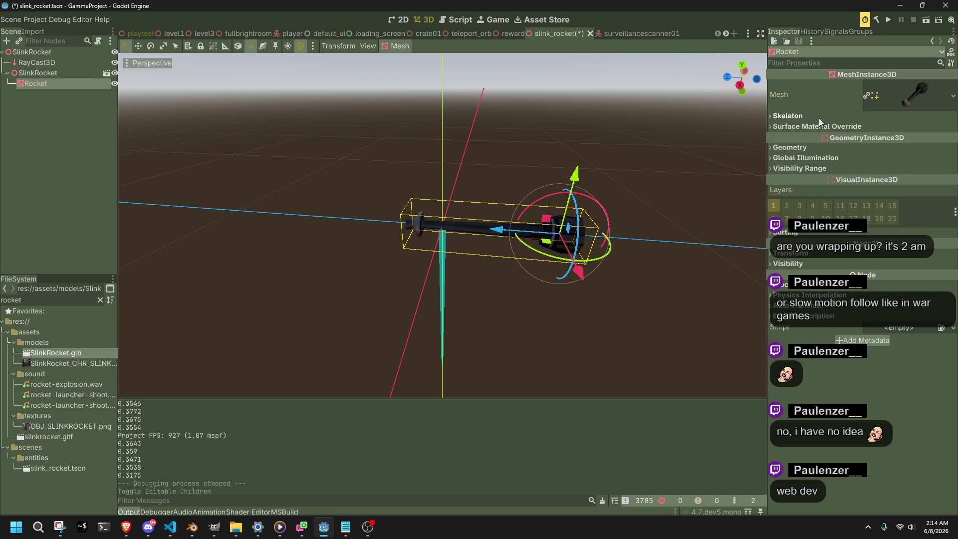
# - Set the Rocket mesh's Cast Shadow to Off, then browse its GI, visibility and transform sections
pyautogui.click(813, 146)
pyautogui.click(880, 193)
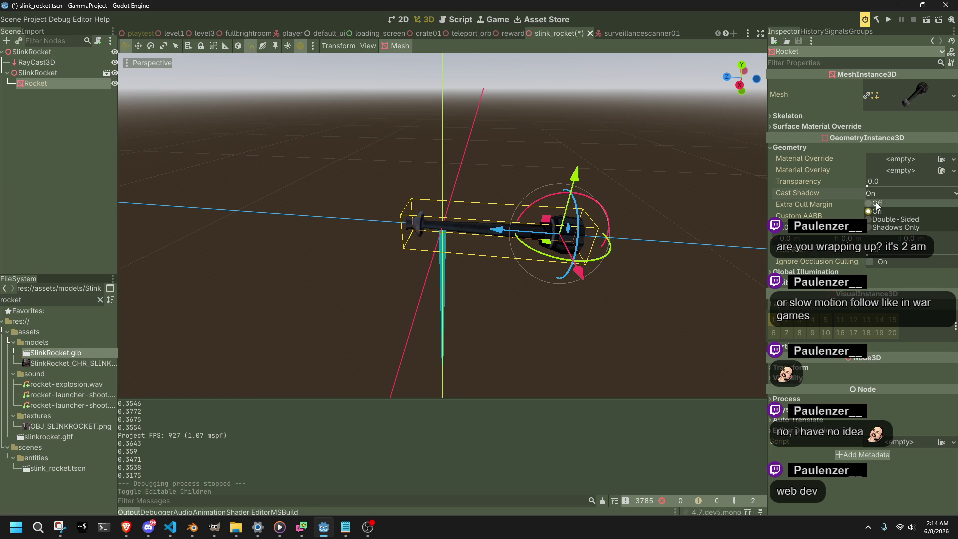
pyautogui.click(877, 204)
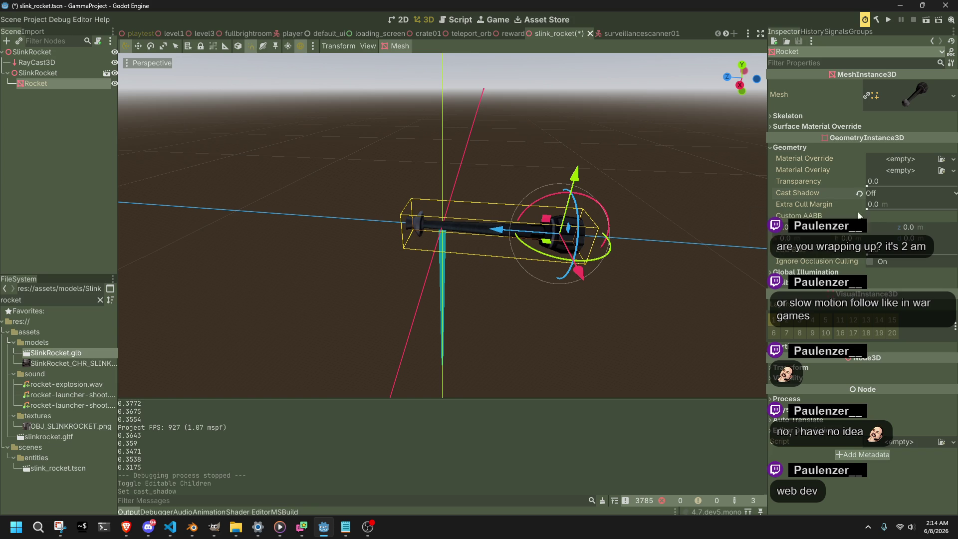
pyautogui.click(831, 271)
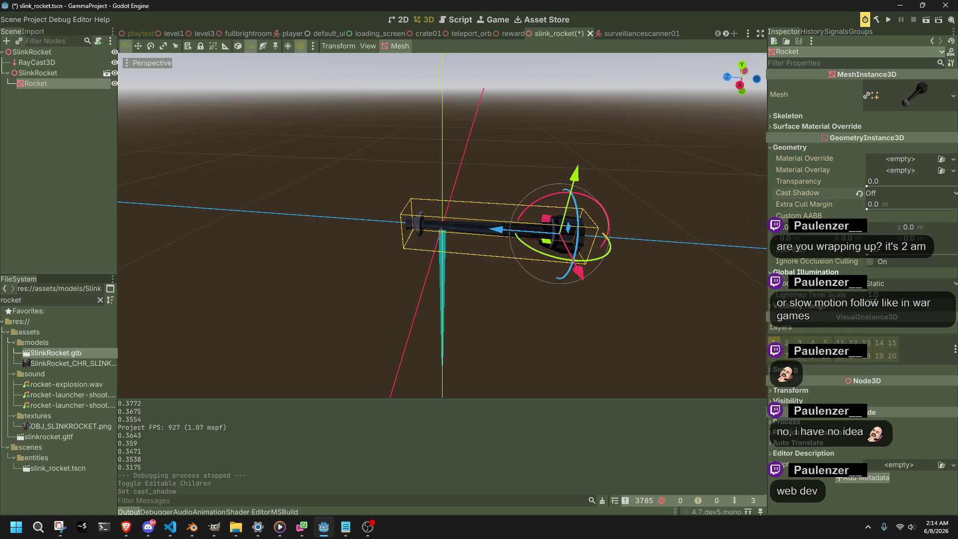
pyautogui.click(825, 306)
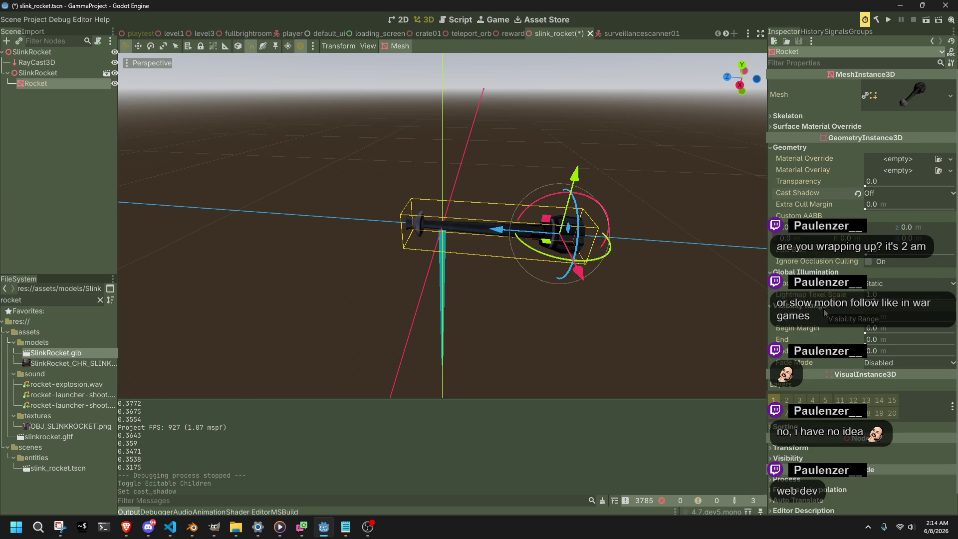
pyautogui.click(824, 311)
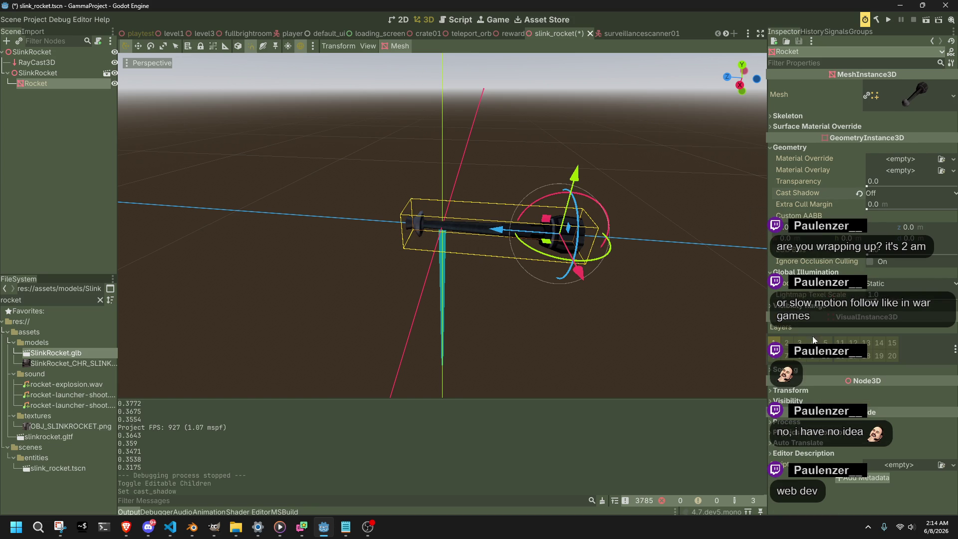
pyautogui.click(803, 392)
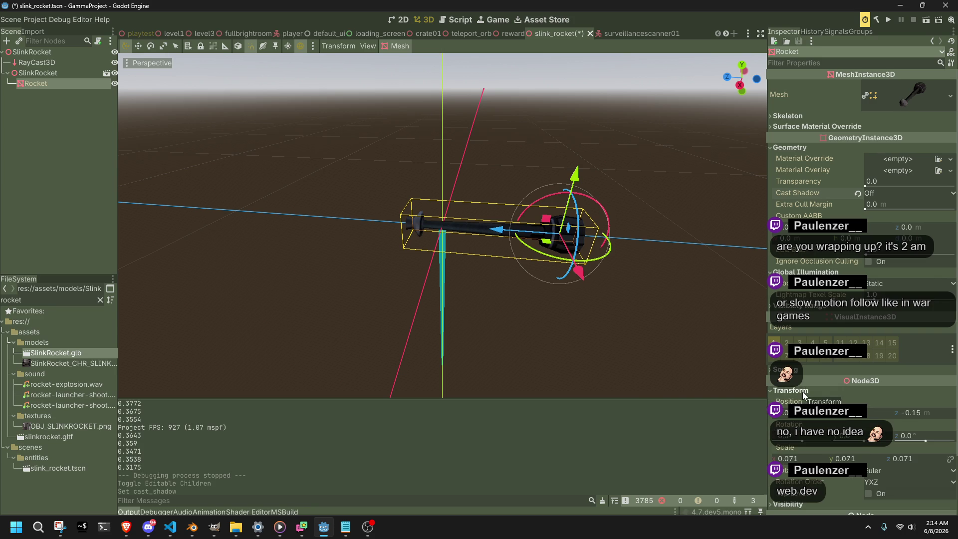
pyautogui.click(803, 392)
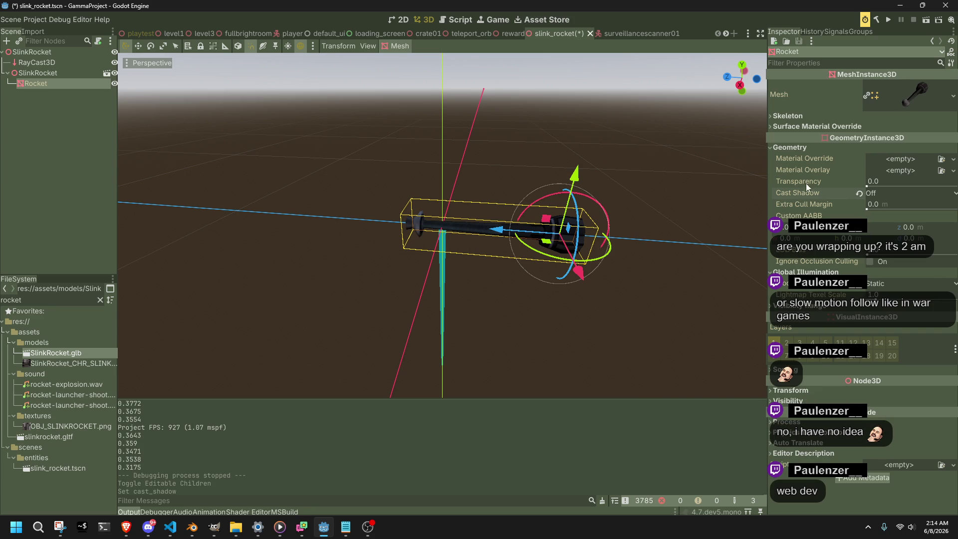
# - Give surface slot 0 a new unique StandardMaterial3D as its material override
pyautogui.click(800, 148)
pyautogui.click(783, 115)
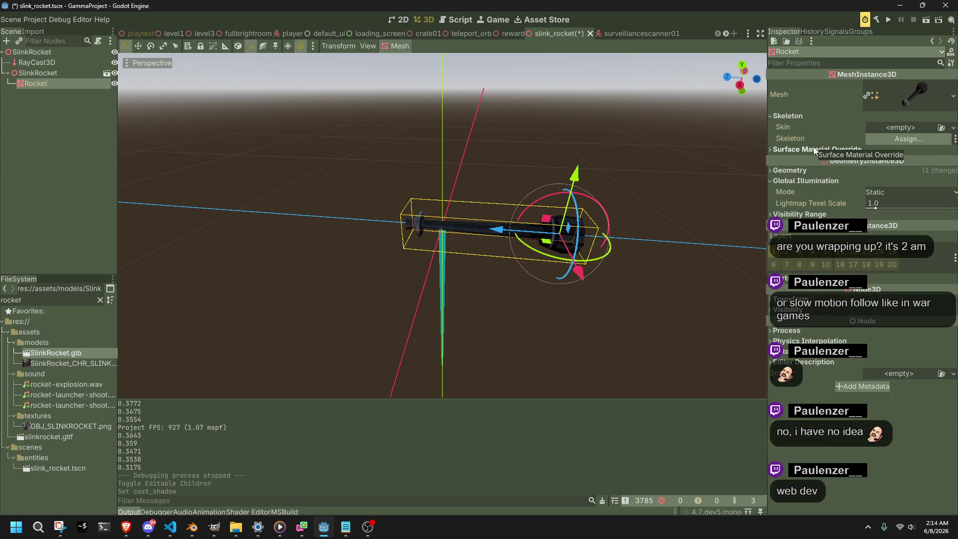
pyautogui.click(797, 114)
pyautogui.click(801, 126)
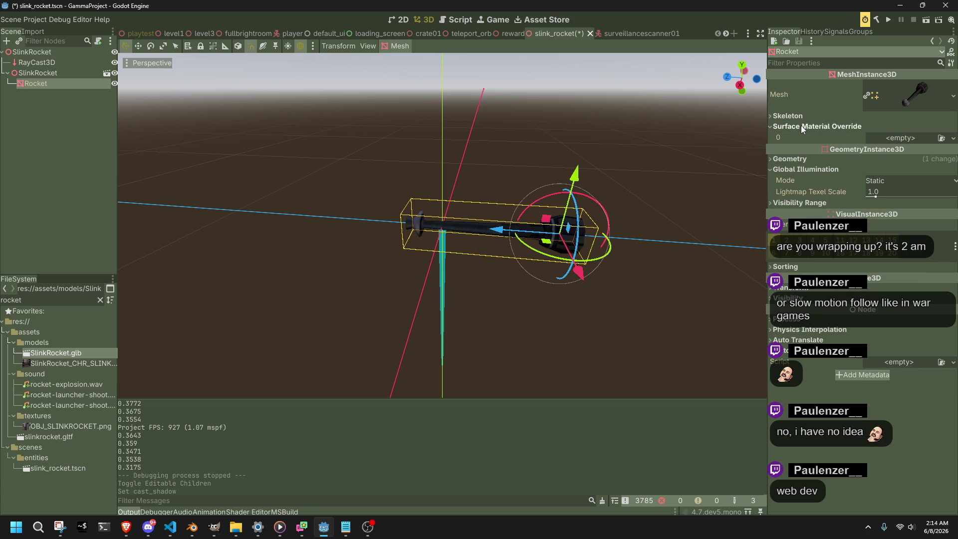
pyautogui.click(887, 139)
pyautogui.click(897, 159)
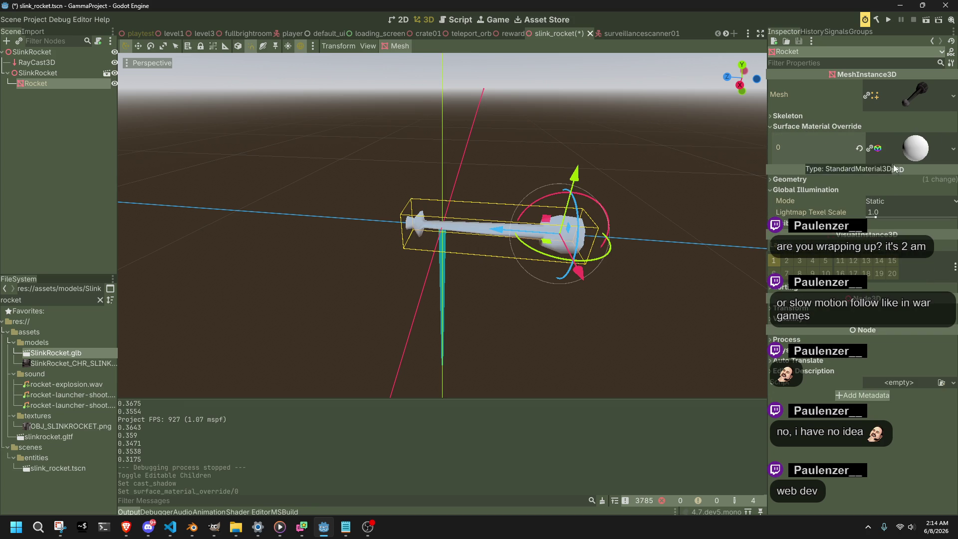
pyautogui.click(916, 153)
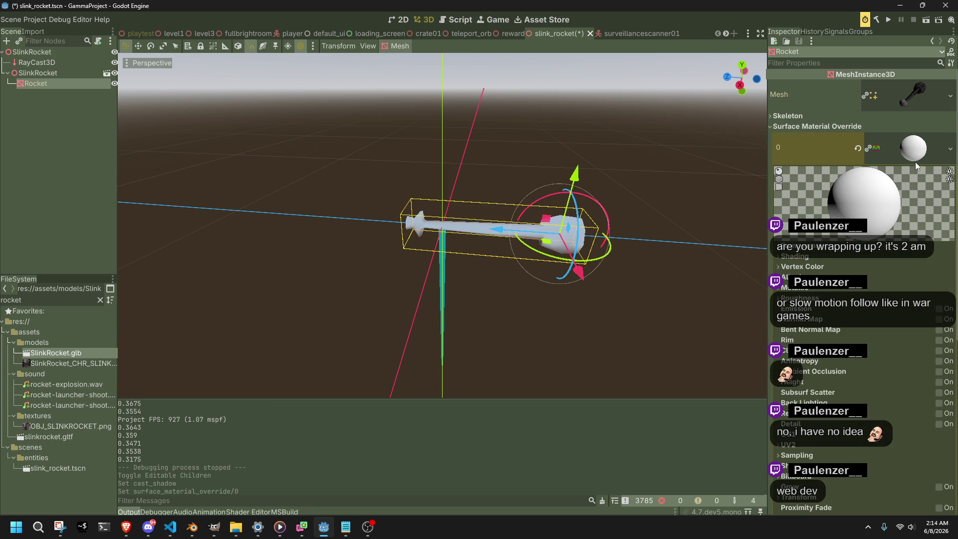
pyautogui.click(830, 257)
pyautogui.click(836, 258)
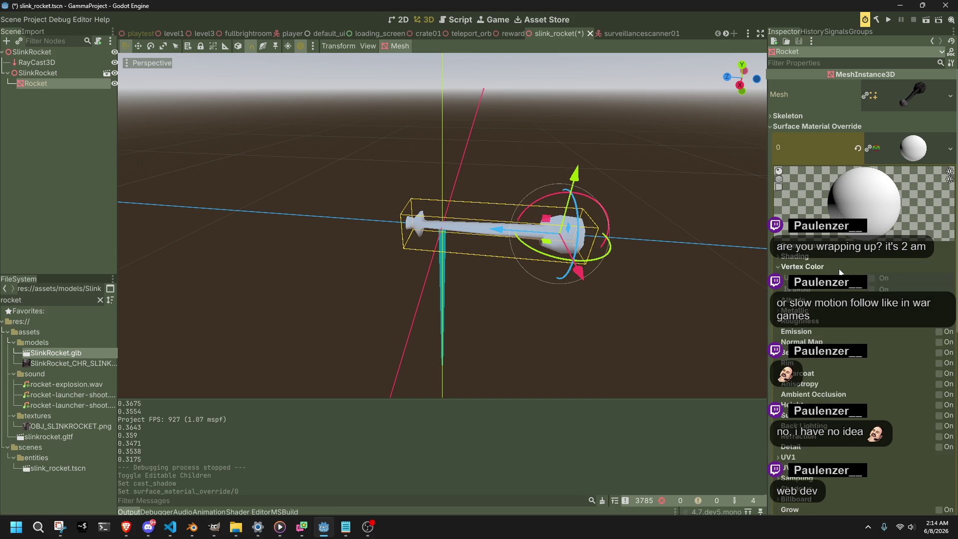
pyautogui.click(869, 149)
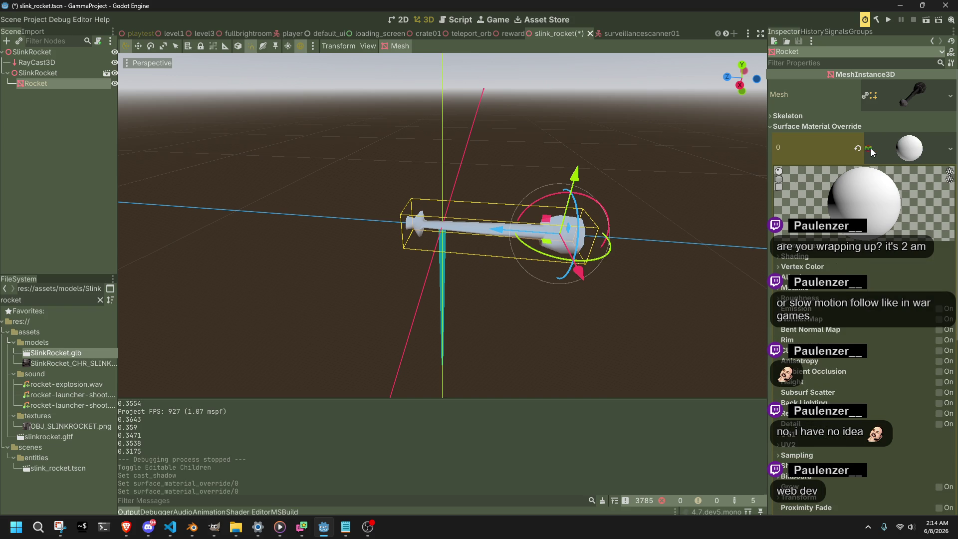
# - Try Per-Vertex and Unshaded shading modes on the material, leaving it at Per-Pixel
pyautogui.click(805, 258)
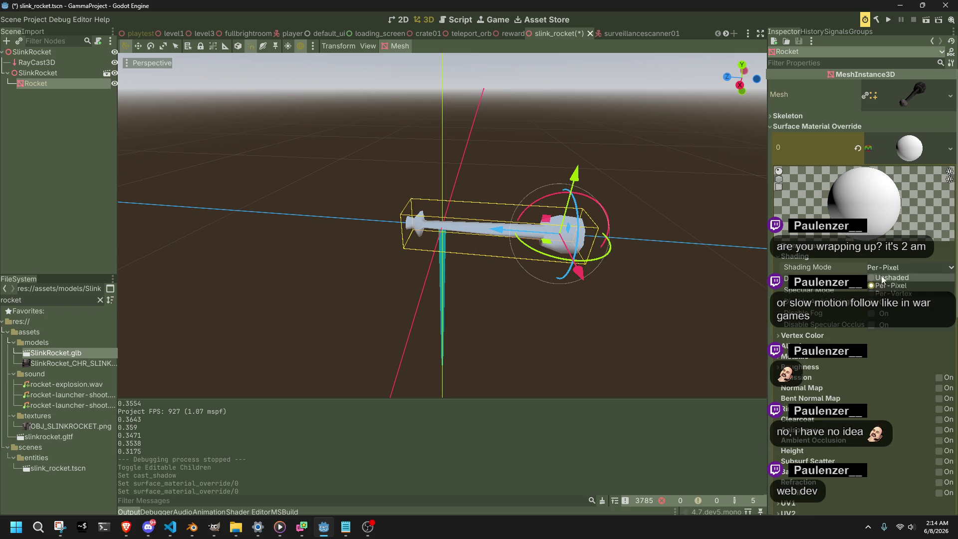
pyautogui.click(908, 268)
pyautogui.click(888, 291)
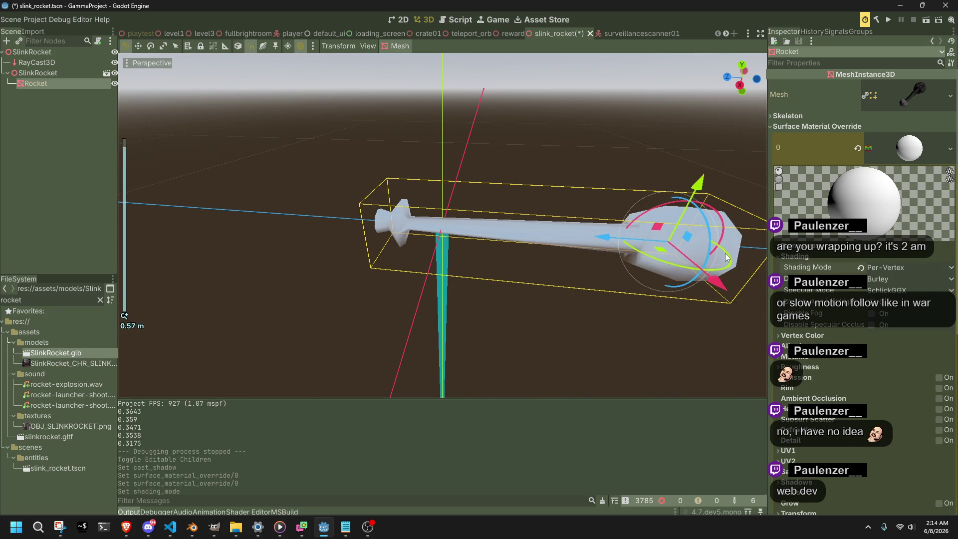
pyautogui.click(861, 268)
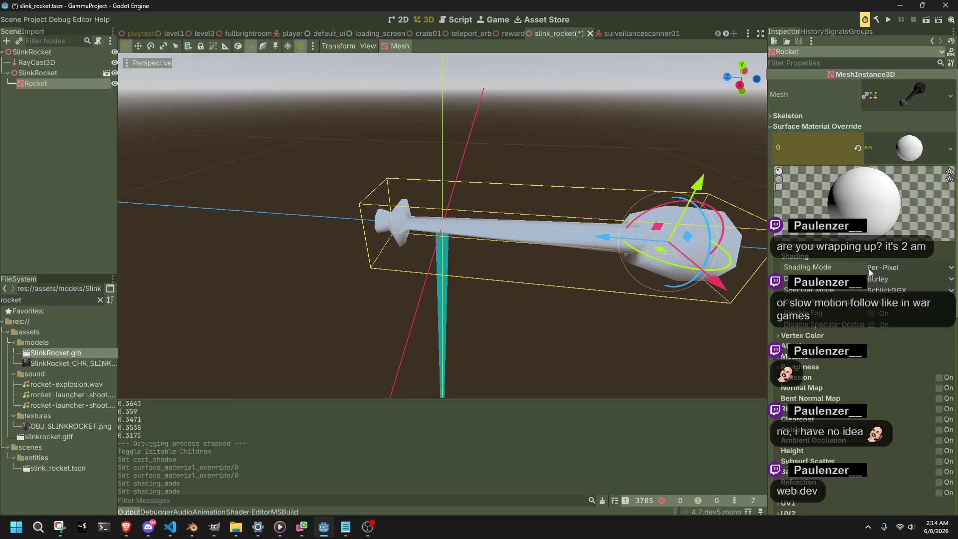
pyautogui.click(884, 271)
pyautogui.click(888, 293)
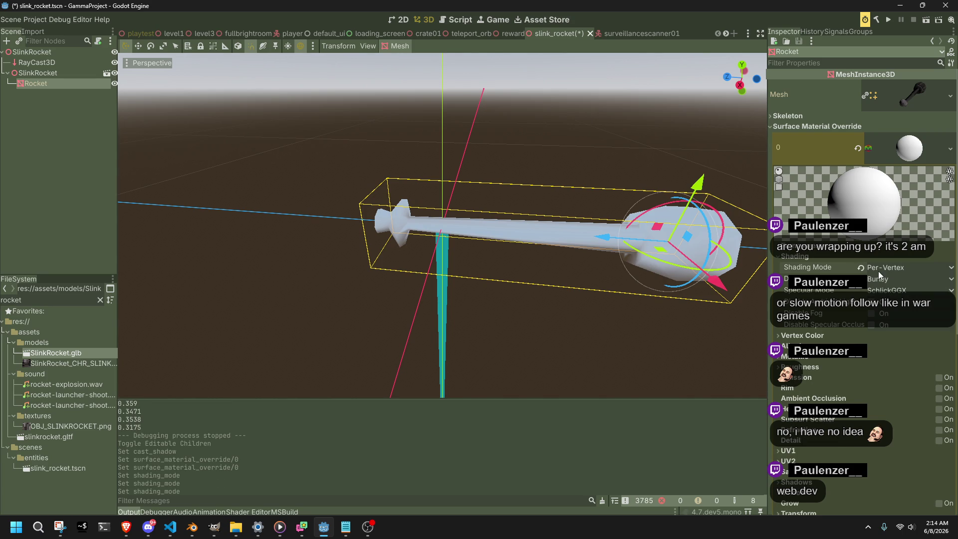
pyautogui.click(879, 274)
pyautogui.click(879, 275)
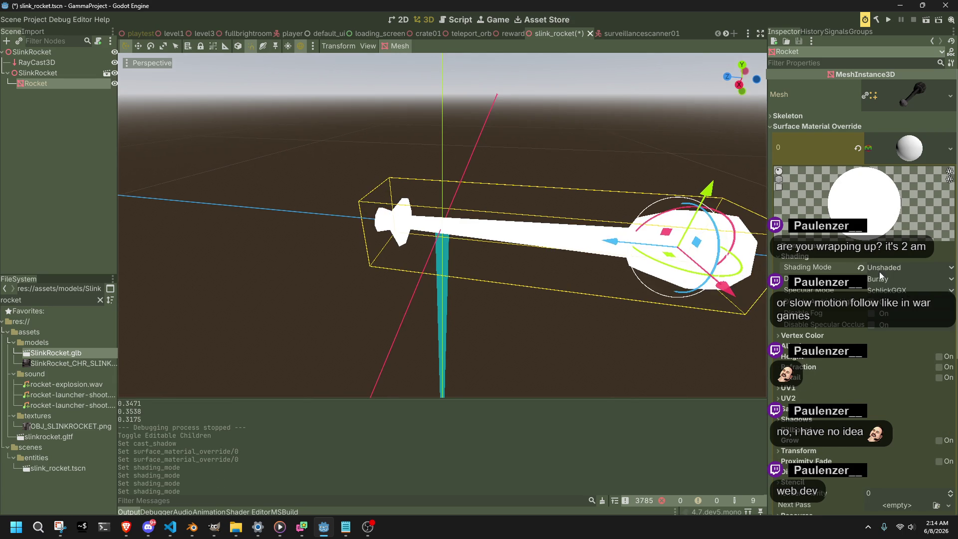
pyautogui.click(861, 268)
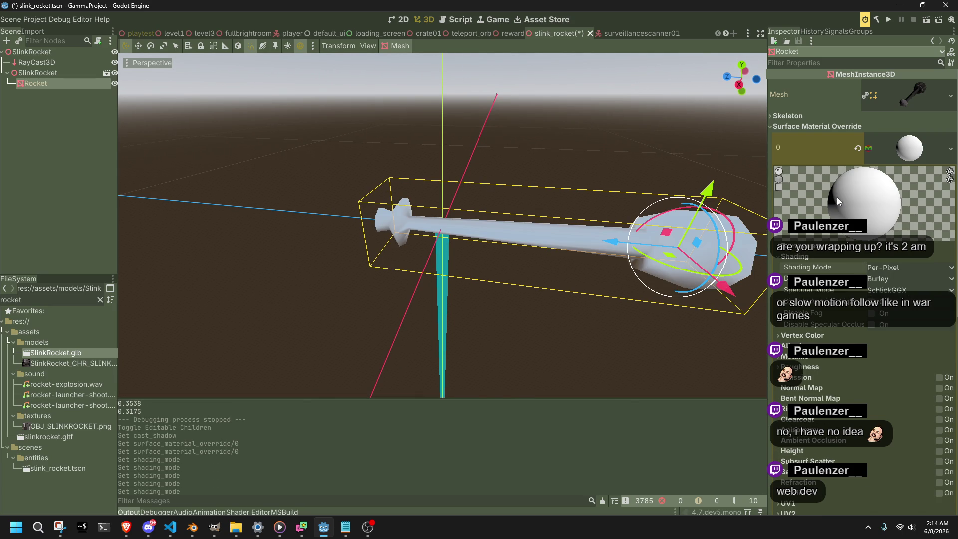
# - Clear the Rocket's Surface Material Override slot 0, leaving it empty
pyautogui.click(858, 148)
pyautogui.click(898, 137)
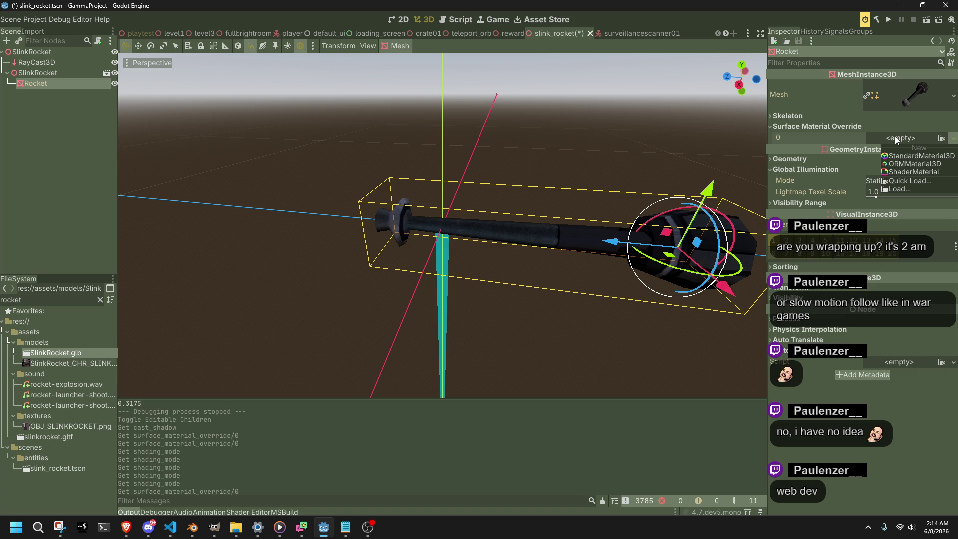
pyautogui.click(908, 166)
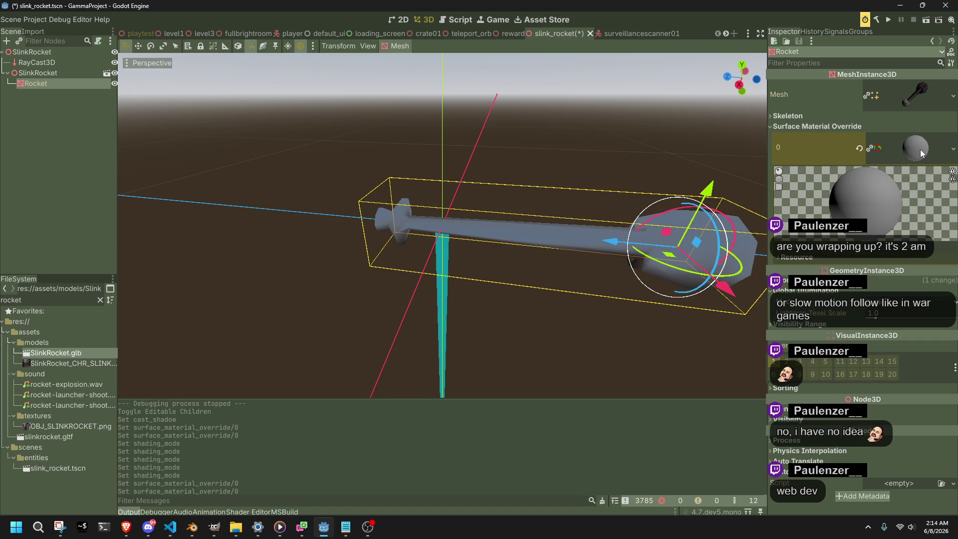
pyautogui.click(859, 148)
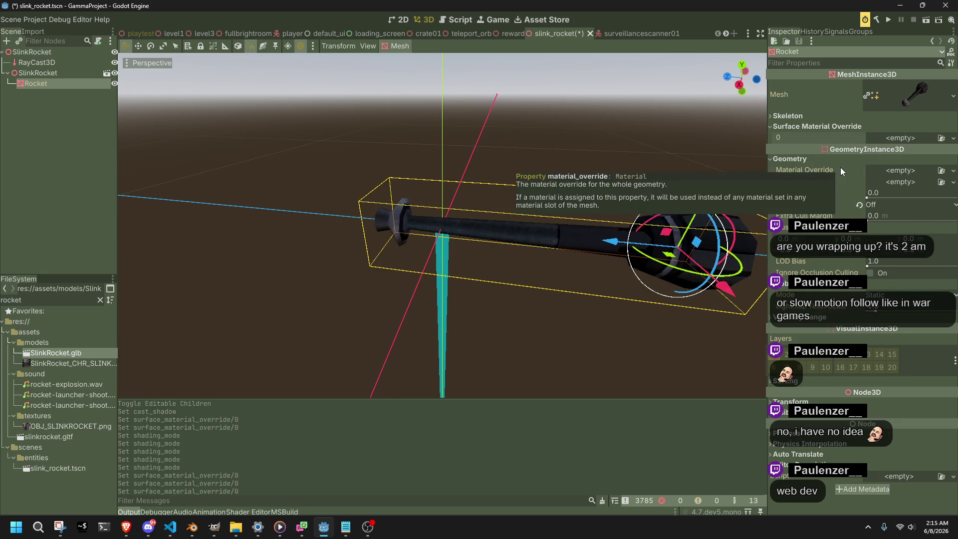
# - Assign a new StandardMaterial3D as the Rocket's Material Overlay and expand it
pyautogui.click(895, 182)
pyautogui.click(903, 199)
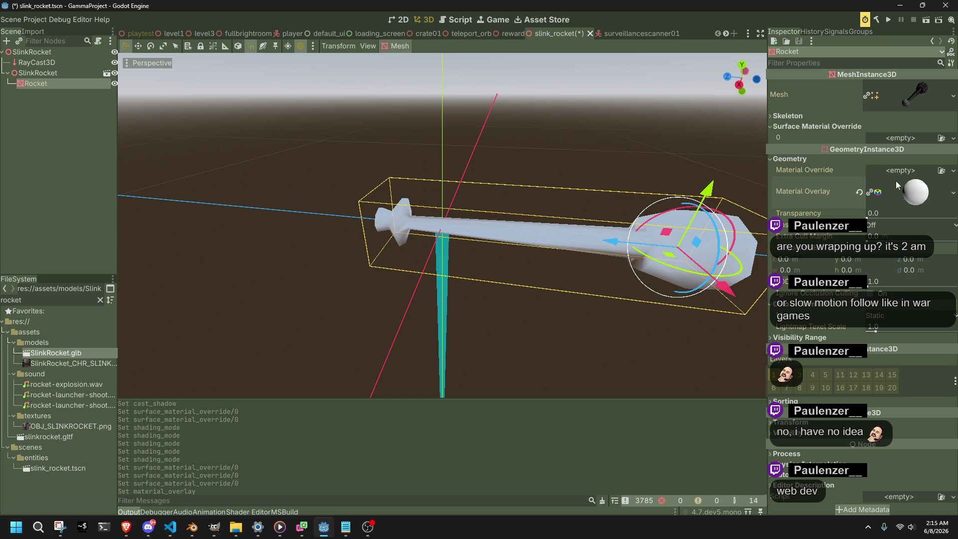
pyautogui.click(908, 193)
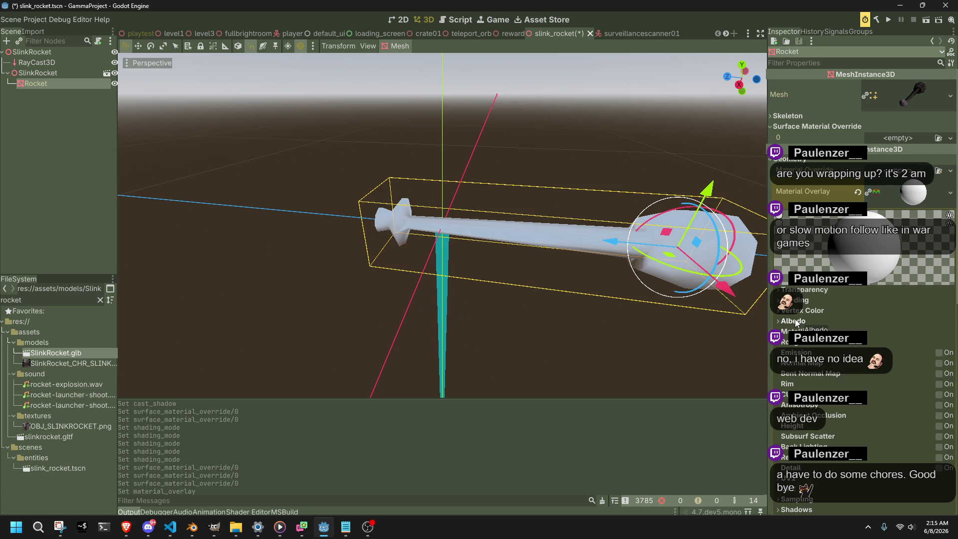
# - Make the overlay material unique and raise its metallic value to 0.6
pyautogui.click(794, 321)
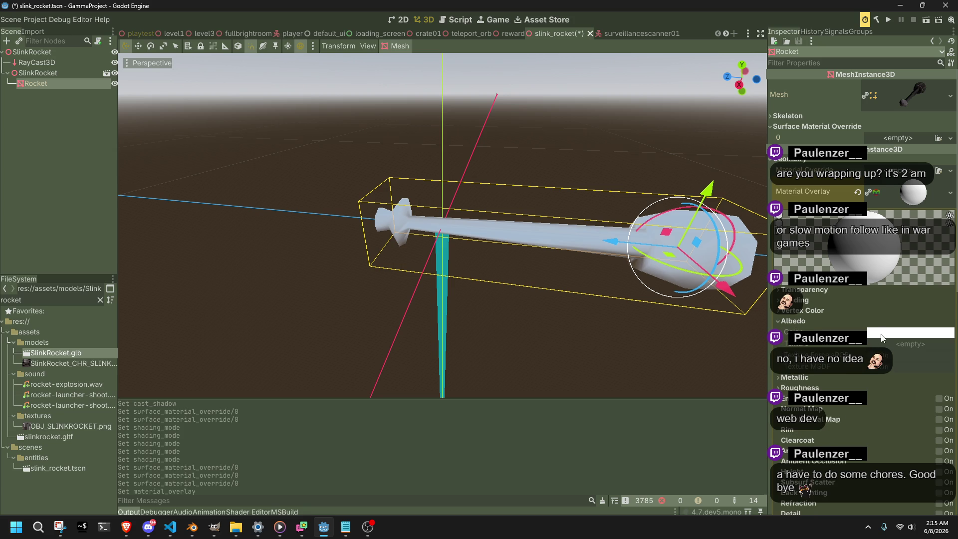
pyautogui.click(868, 195)
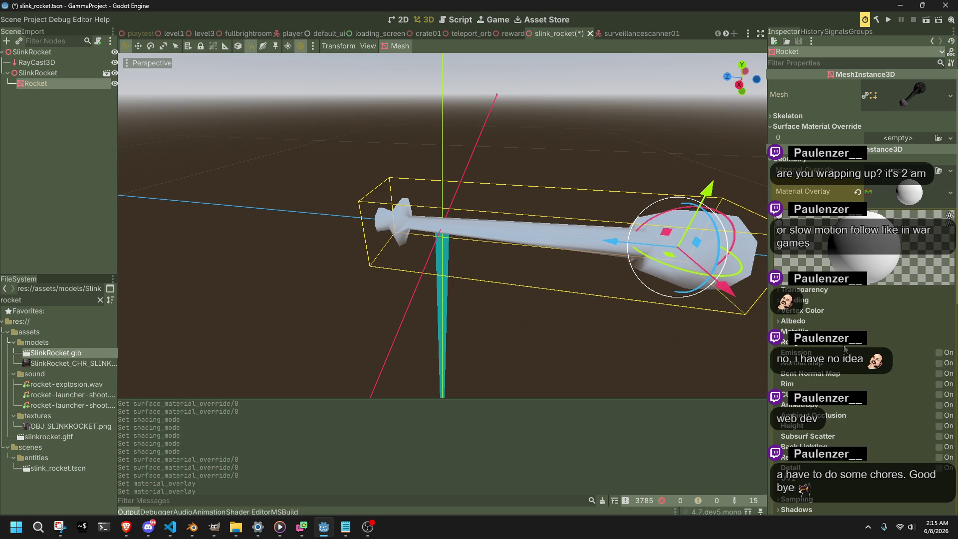
pyautogui.click(793, 331)
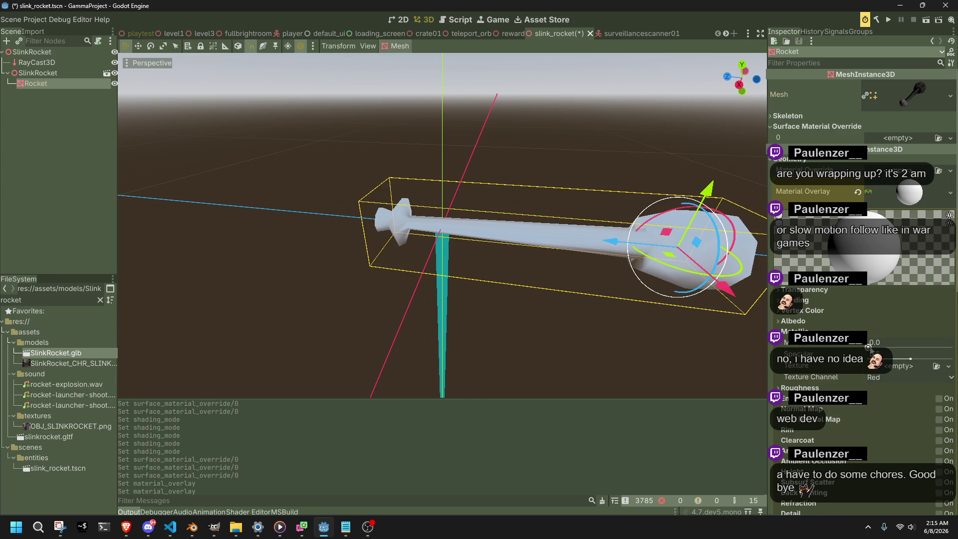
pyautogui.moveTo(910, 358)
pyautogui.mouseDown()
pyautogui.moveTo(950, 345)
pyautogui.moveTo(871, 344)
pyautogui.moveTo(906, 344)
pyautogui.mouseUp()
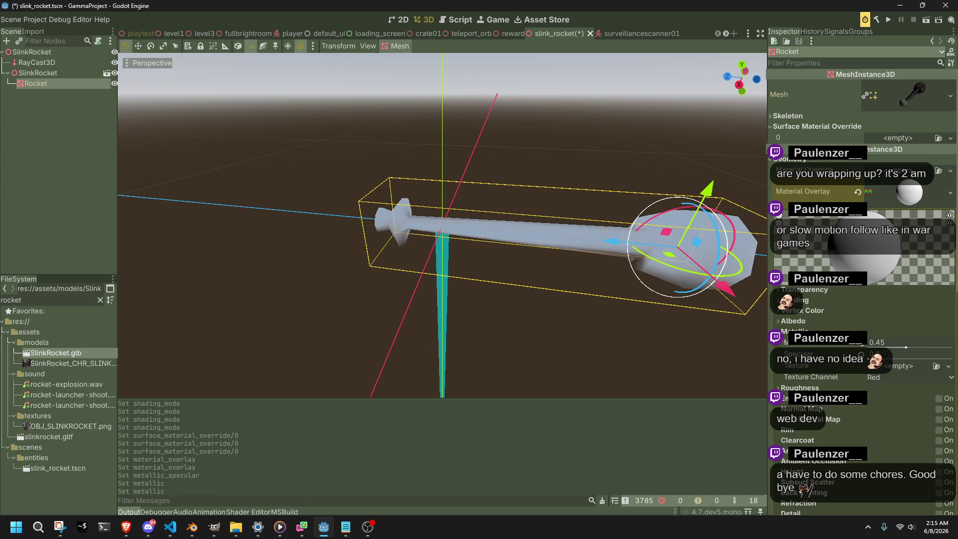
# - Give the overlay albedo a partly transparent white colour (ffffff6c)
pyautogui.click(873, 322)
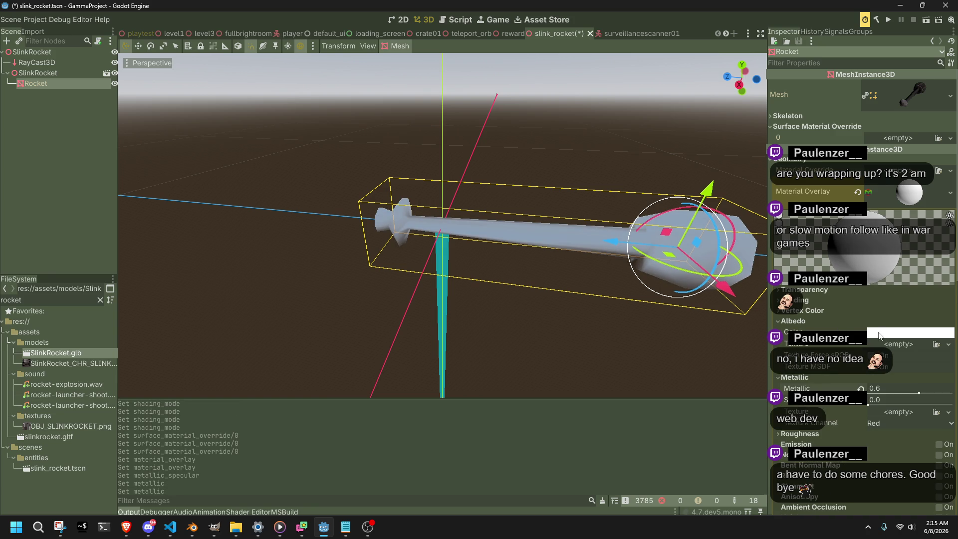
pyautogui.click(879, 336)
pyautogui.moveTo(898, 287); pyautogui.dragTo(810, 294)
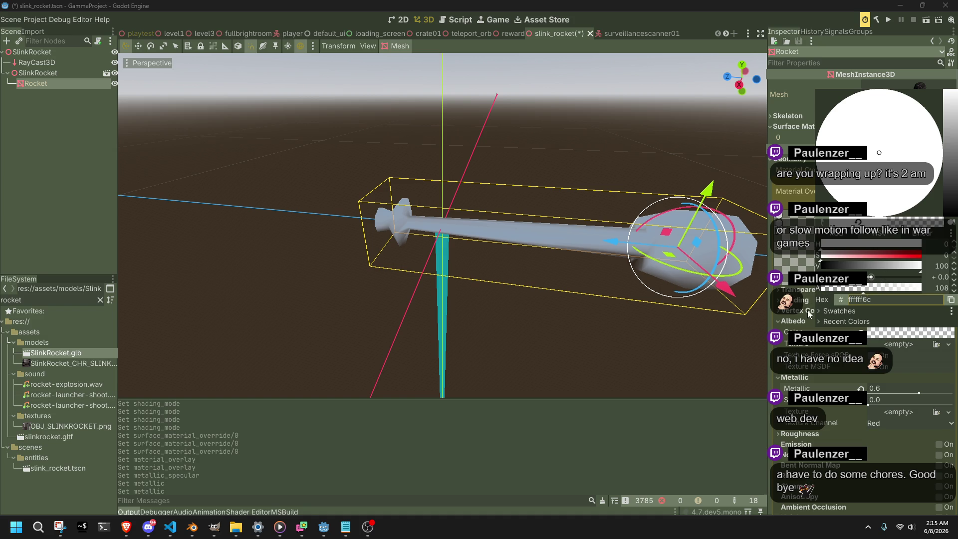
pyautogui.click(800, 347)
# - Set the overlay material's Shading Mode to Per-Vertex
pyautogui.click(800, 303)
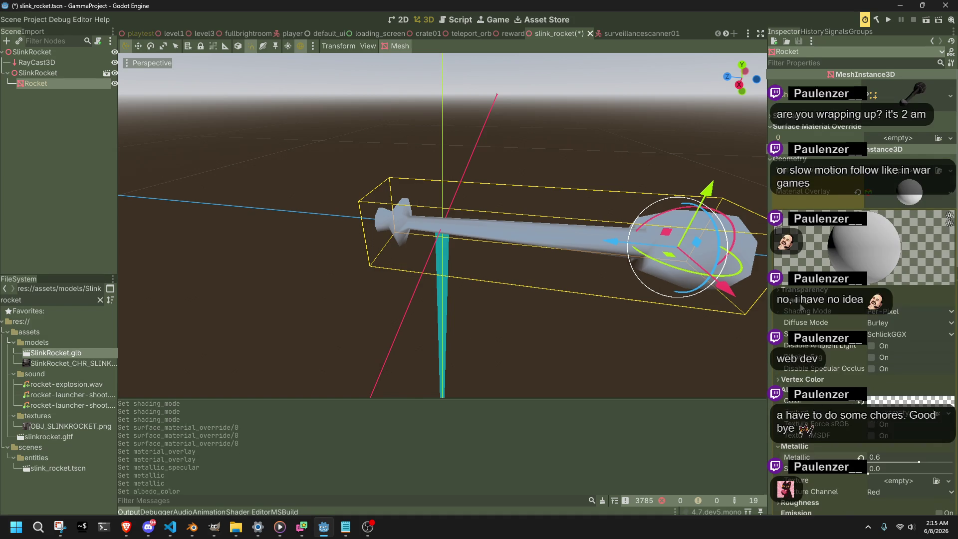
pyautogui.click(908, 311)
pyautogui.click(893, 340)
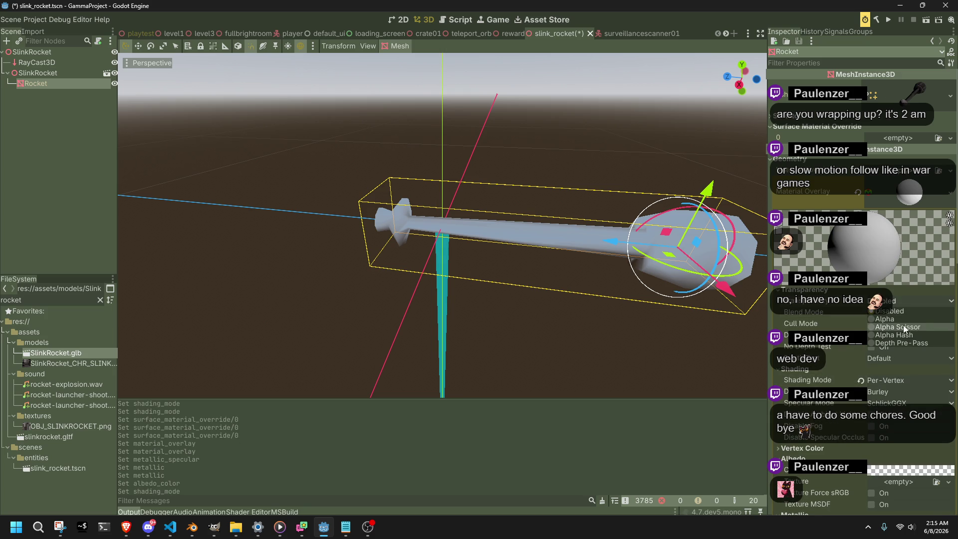
# - Set the overlay's Transparency to Alpha and enable No Depth Test
pyautogui.click(891, 318)
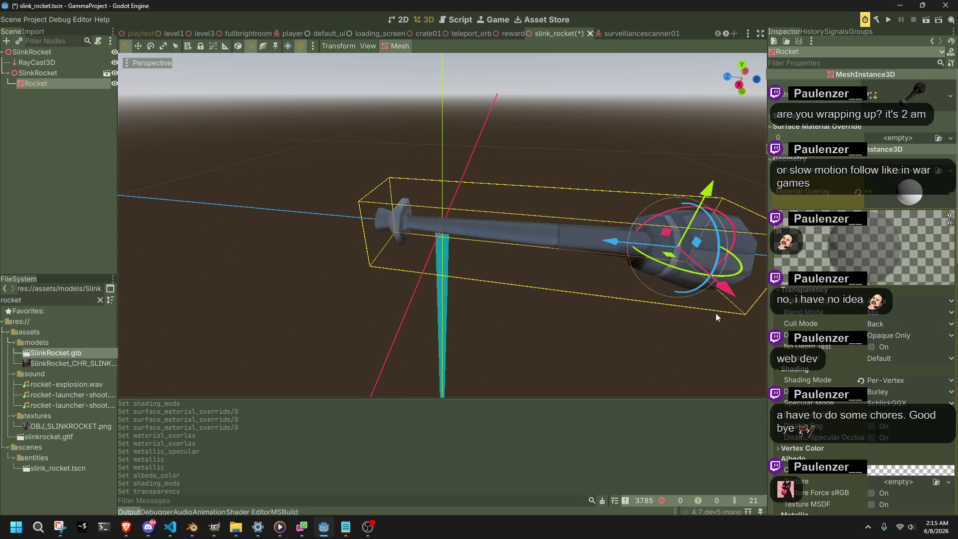
pyautogui.scroll(-5, 619, 289)
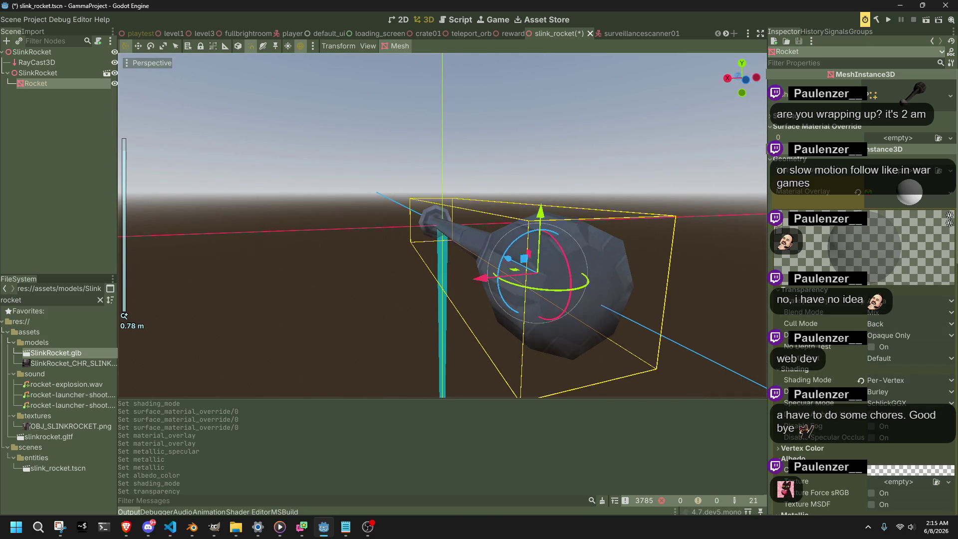
pyautogui.click(871, 347)
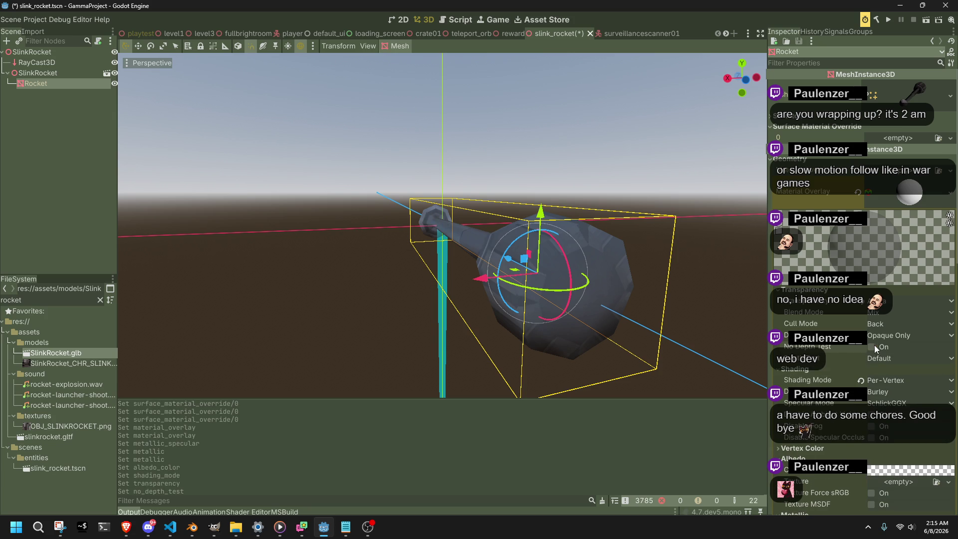
pyautogui.scroll(-4, 879, 322)
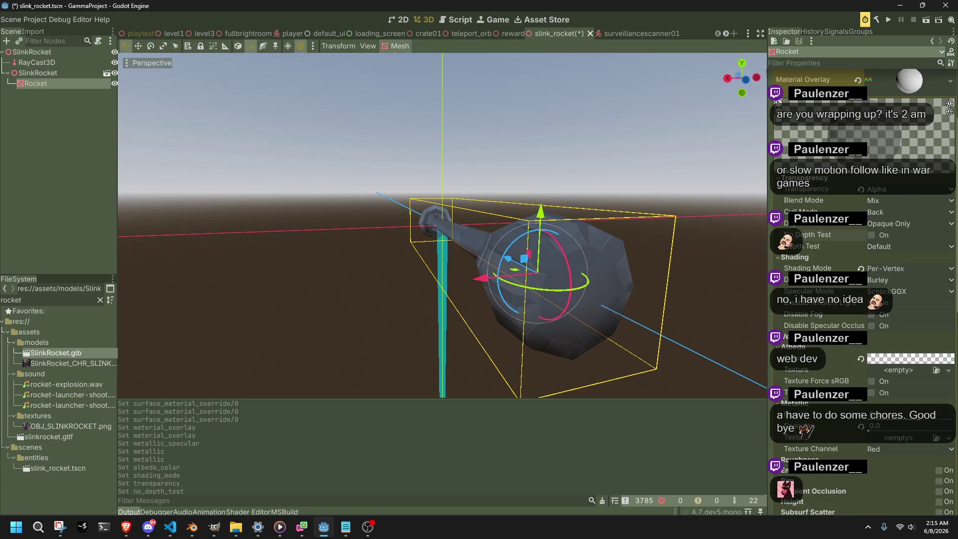
# - Try Alpha Scissor, Alpha Hash and Depth Pre-Pass transparency, settling on Alpha Scissor
pyautogui.click(897, 186)
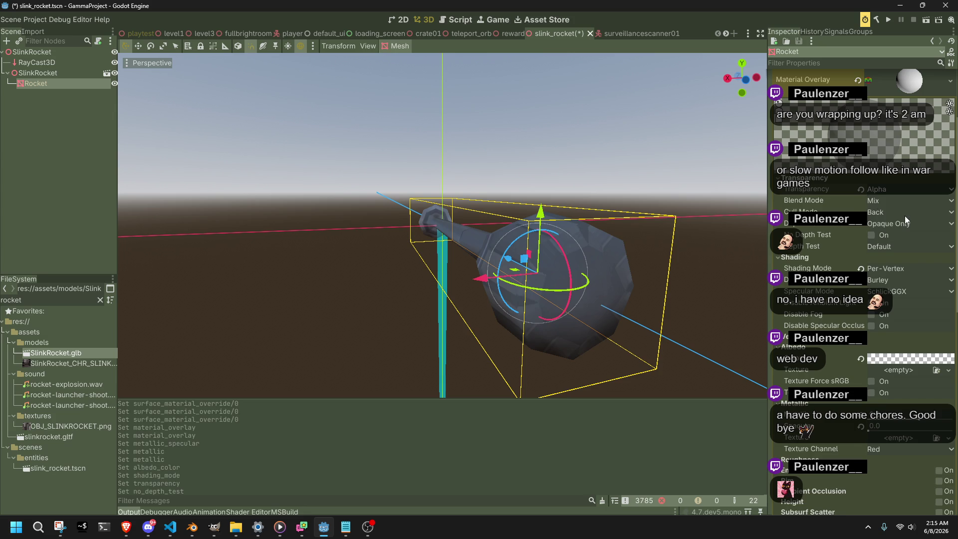
pyautogui.click(905, 216)
pyautogui.click(898, 189)
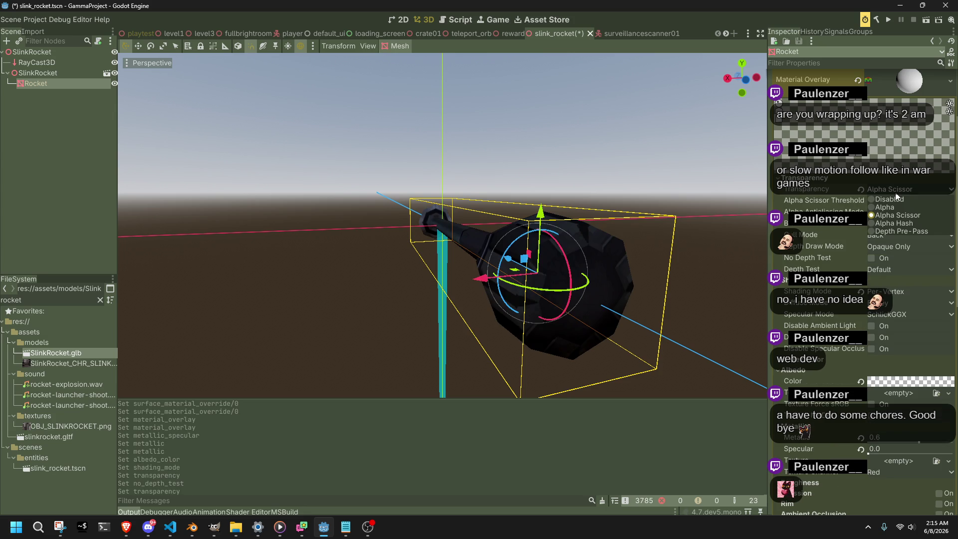
pyautogui.click(909, 224)
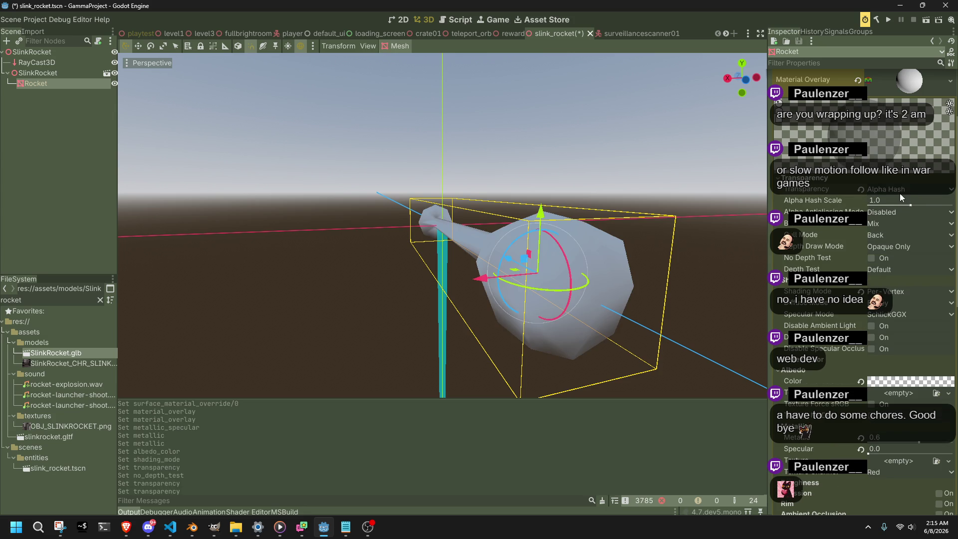
pyautogui.click(899, 192)
pyautogui.click(917, 230)
pyautogui.click(907, 191)
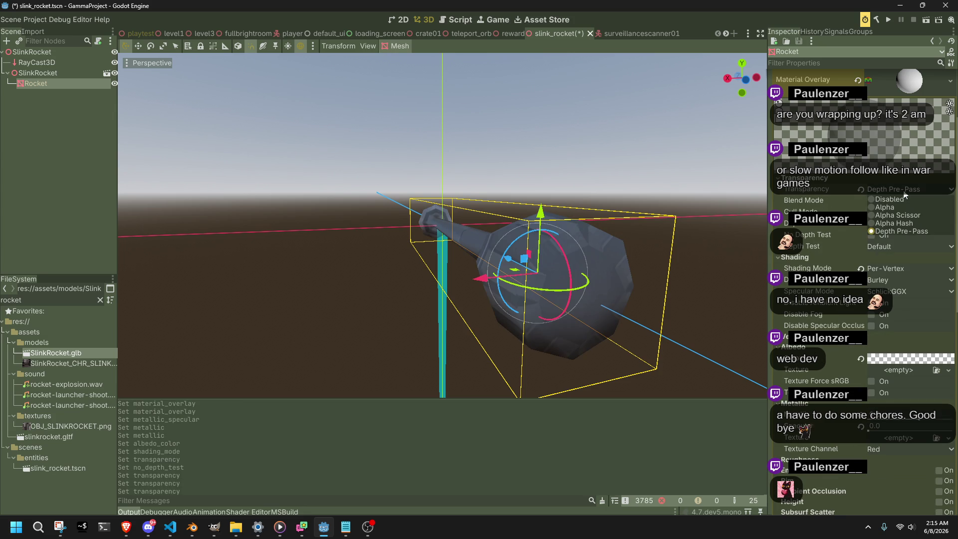
pyautogui.click(913, 214)
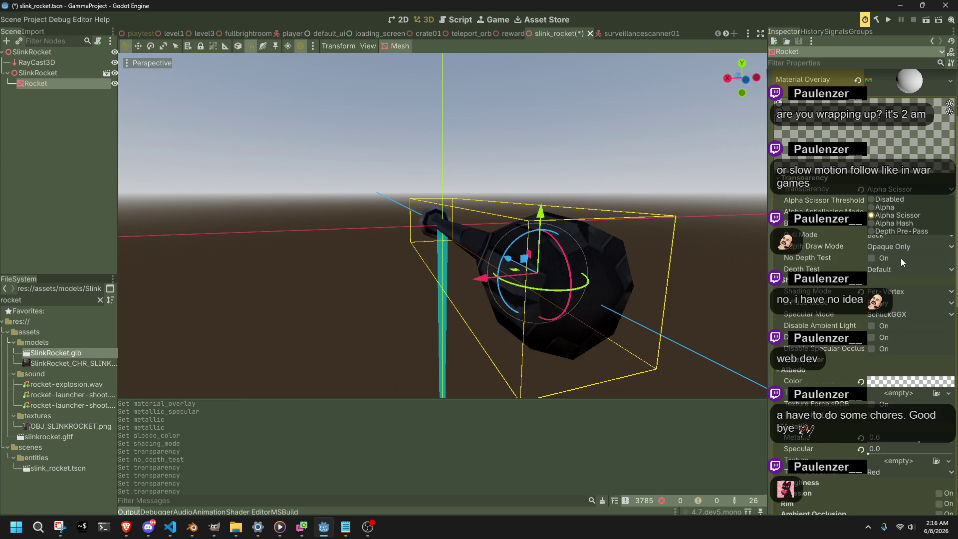
# - Raise the albedo opacity slightly and switch transparency to Alpha Hash
pyautogui.click(904, 384)
pyautogui.moveTo(872, 340)
pyautogui.mouseDown()
pyautogui.moveTo(887, 341)
pyautogui.moveTo(872, 339)
pyautogui.mouseUp()
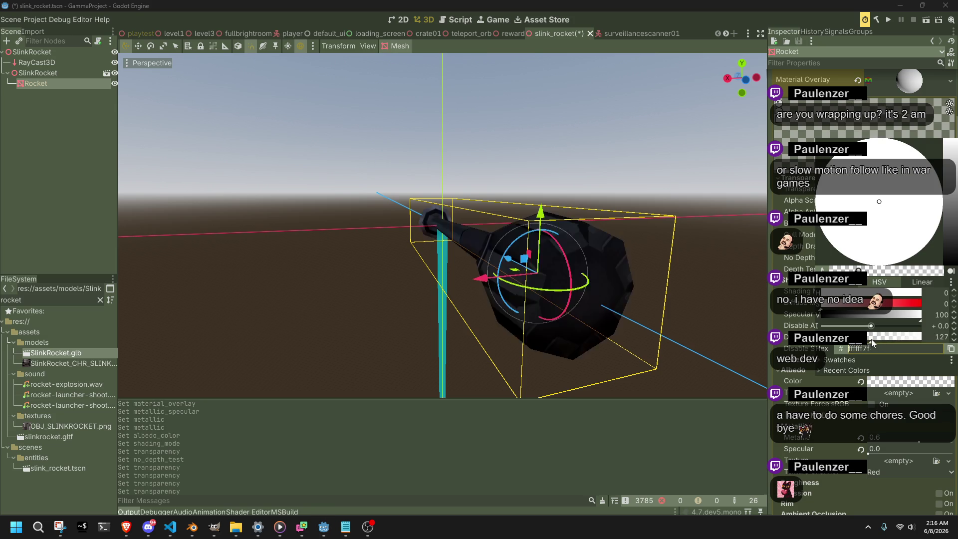
pyautogui.press('Escape')
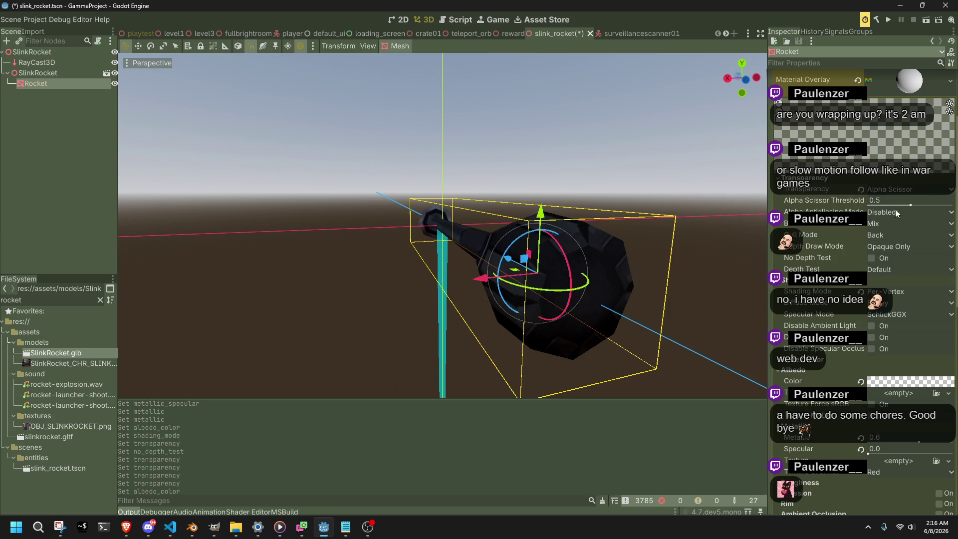
pyautogui.click(897, 192)
pyautogui.click(910, 225)
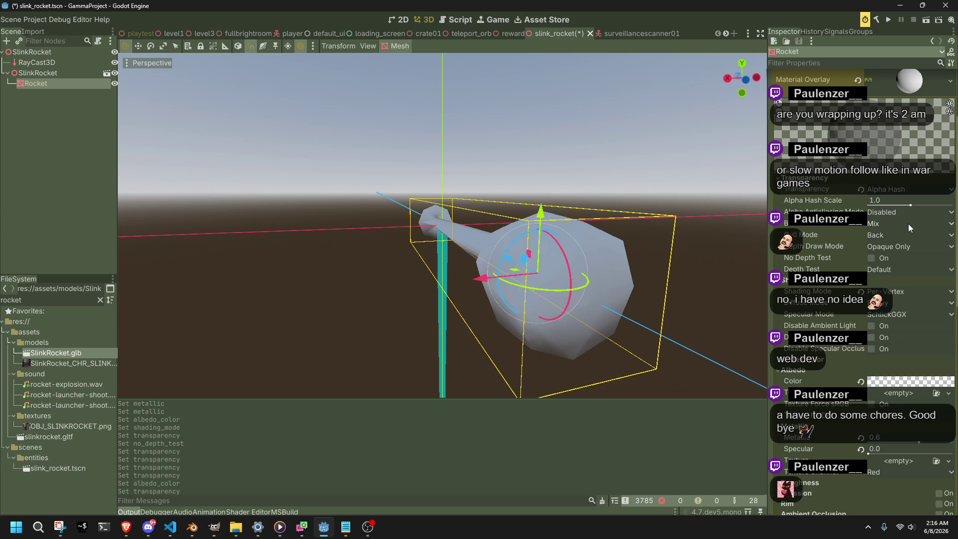
# - Switch transparency to Depth Pre-Pass and make the albedo almost fully transparent
pyautogui.click(929, 377)
pyautogui.moveTo(871, 338)
pyautogui.mouseDown()
pyautogui.moveTo(826, 340)
pyautogui.moveTo(897, 354)
pyautogui.moveTo(867, 356)
pyautogui.mouseUp()
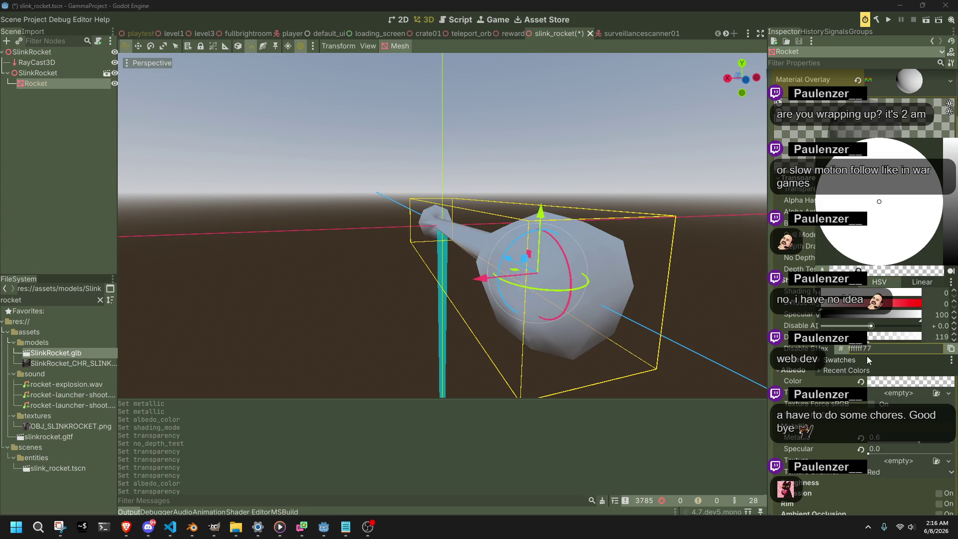
pyautogui.click(793, 288)
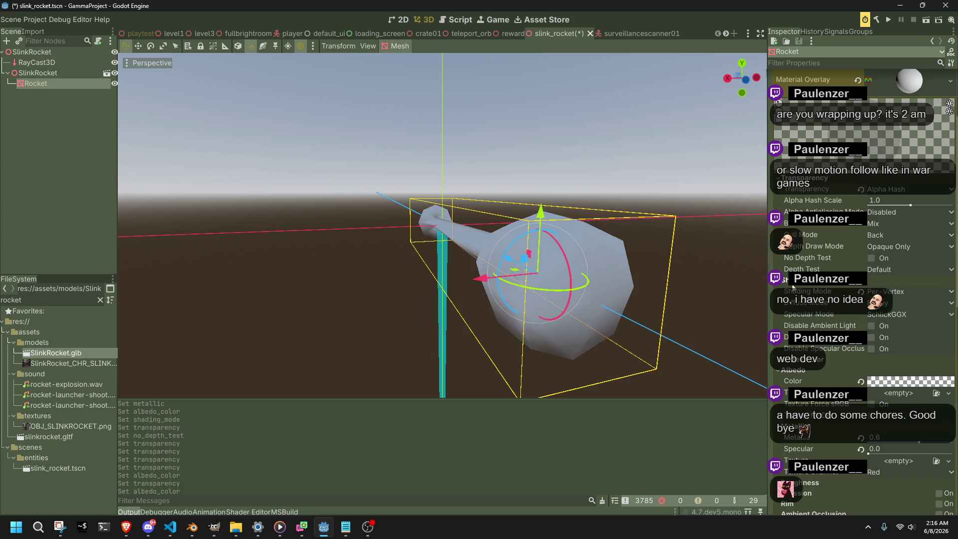
pyautogui.click(886, 189)
pyautogui.click(897, 229)
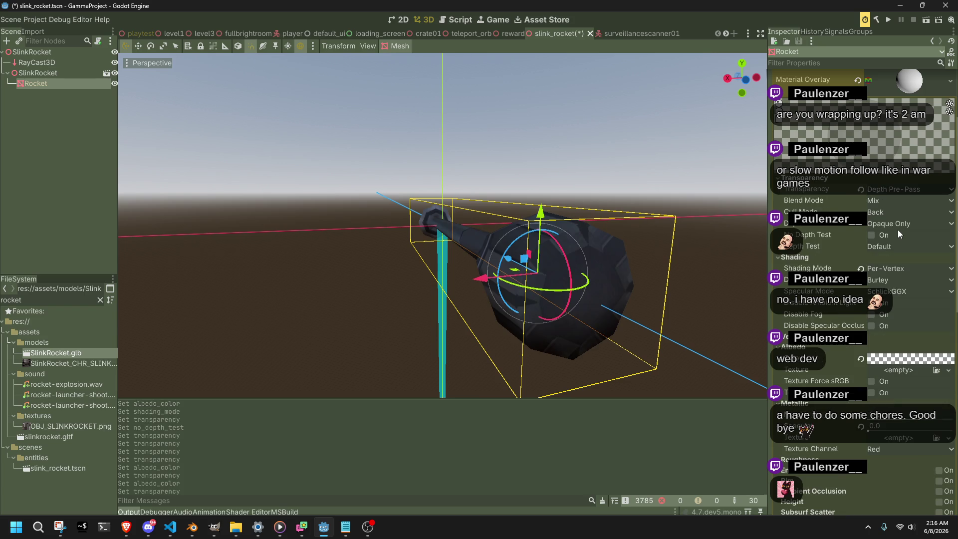
pyautogui.click(933, 355)
pyautogui.moveTo(861, 314)
pyautogui.mouseDown()
pyautogui.moveTo(828, 315)
pyautogui.moveTo(853, 318)
pyautogui.mouseUp()
# - Set the overlay albedo to translucent red (ff000051), keeping Burley diffuse mode
pyautogui.moveTo(875, 280); pyautogui.dragTo(929, 286)
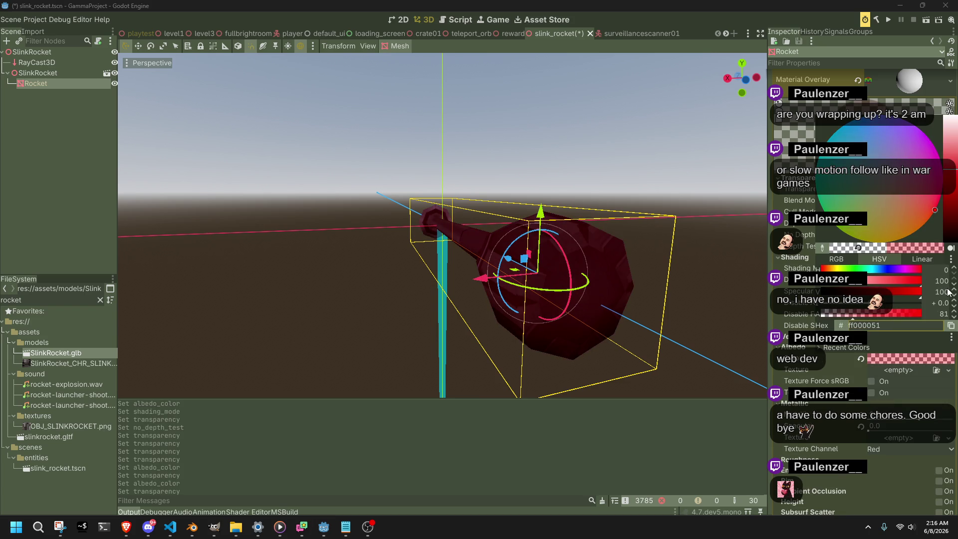
pyautogui.click(793, 303)
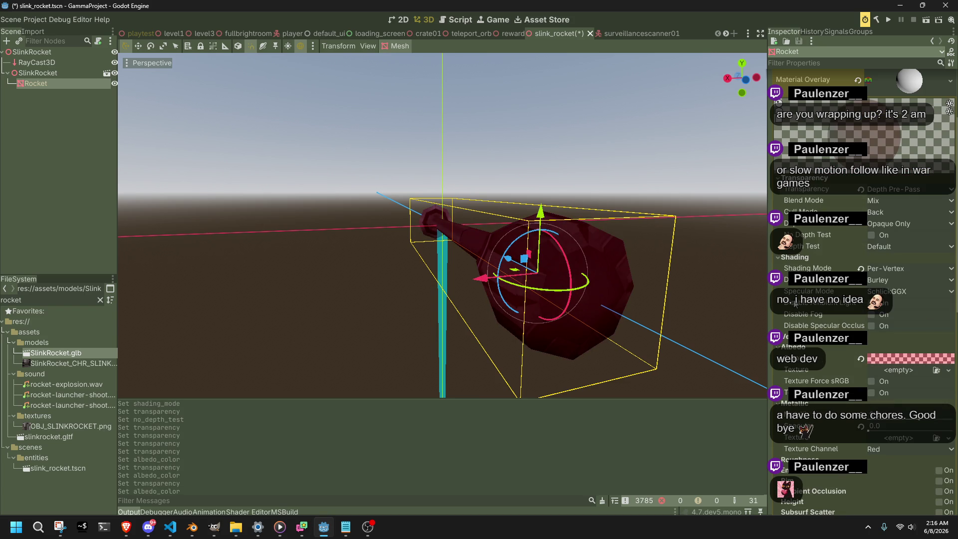
pyautogui.click(876, 280)
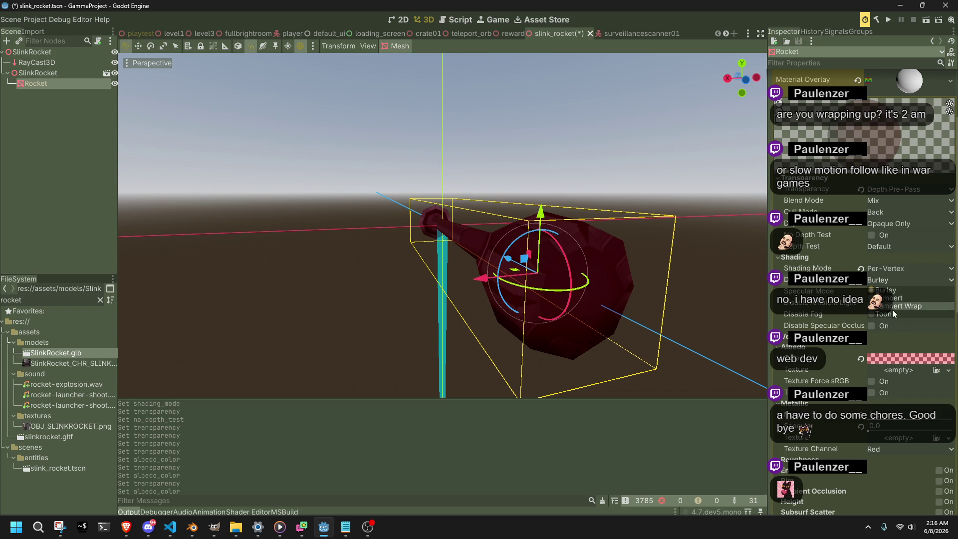
pyautogui.click(893, 312)
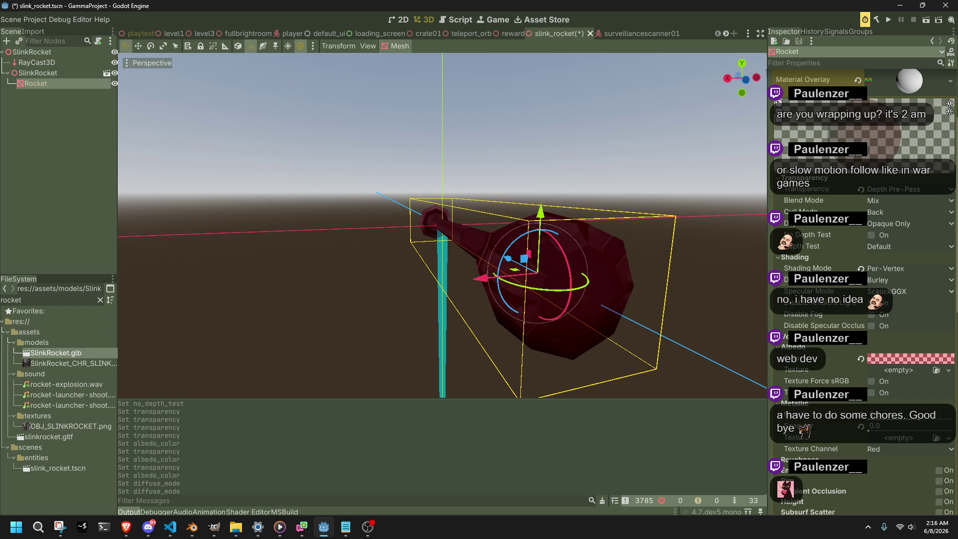
# - Set Specular Mode to Disabled and toggle Disable Fog on and back off
pyautogui.click(893, 292)
pyautogui.click(885, 318)
pyautogui.click(872, 315)
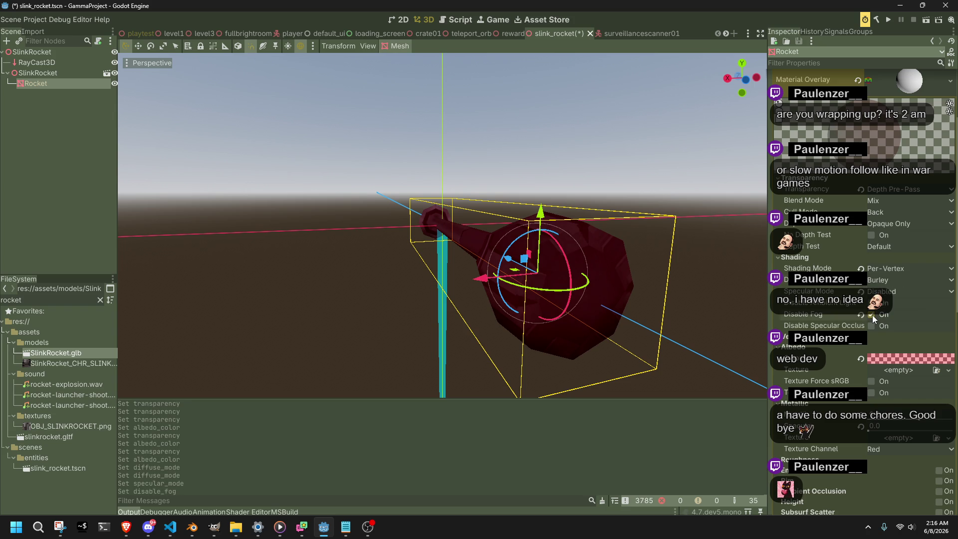
pyautogui.click(872, 316)
pyautogui.scroll(-3, 839, 458)
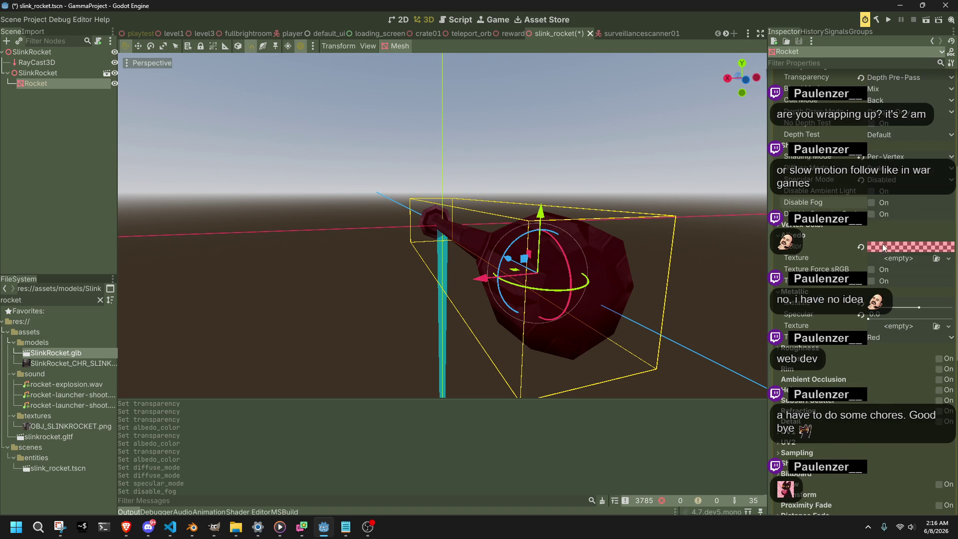
pyautogui.click(883, 247)
pyautogui.press('Escape')
# - Set the overlay material's Shading Mode to Unshaded
pyautogui.click(908, 156)
pyautogui.click(893, 167)
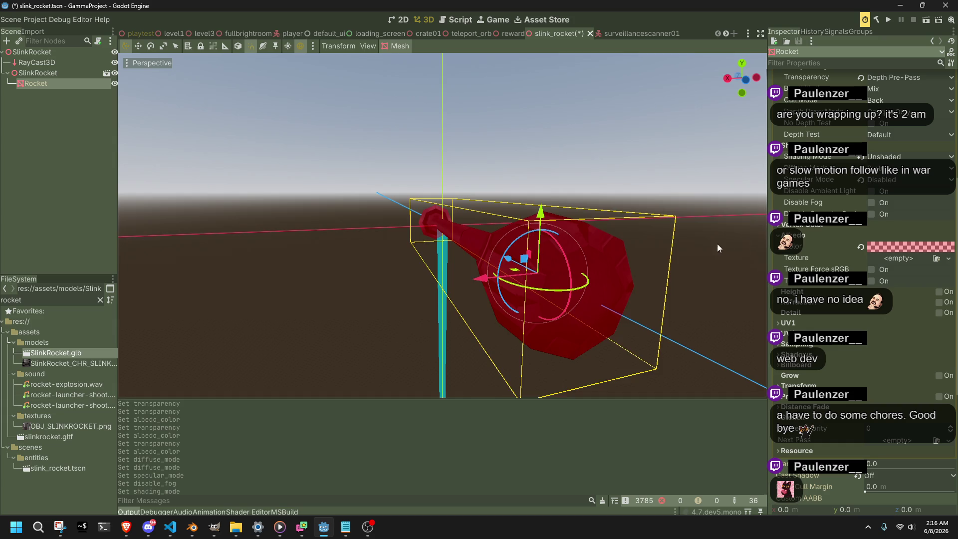
pyautogui.moveTo(717, 248); pyautogui.dragTo(539, 224)
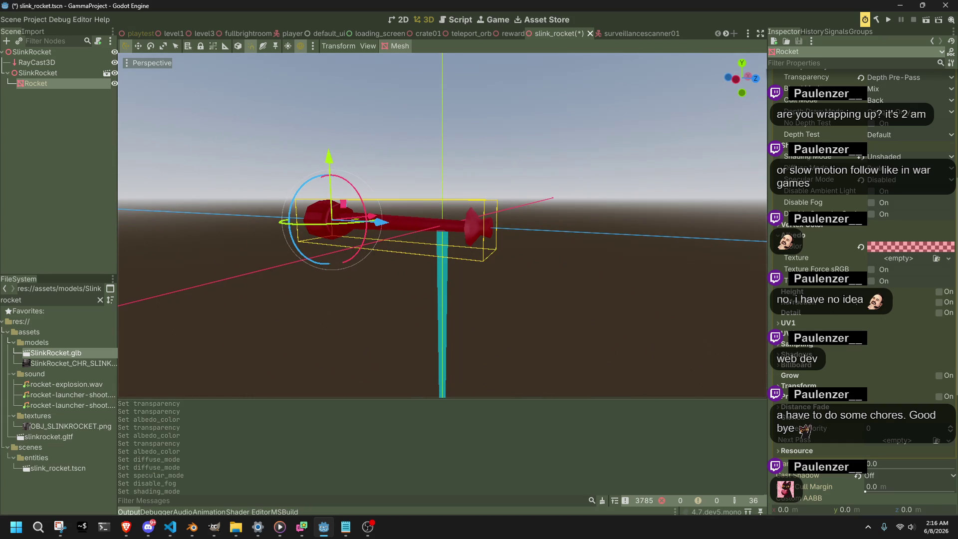
# - Lower the overlay albedo opacity to 35, then save and run the scene with F5
pyautogui.click(886, 245)
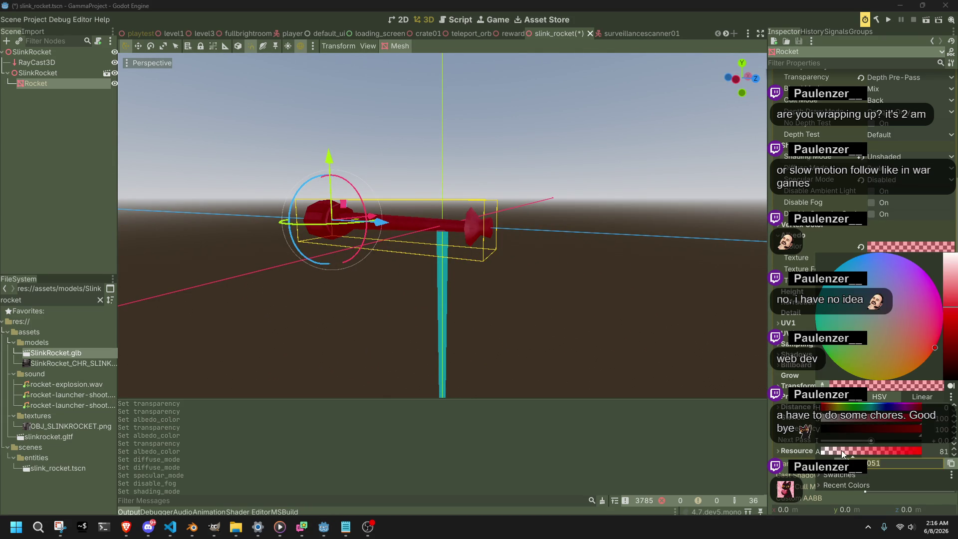
pyautogui.moveTo(843, 453)
pyautogui.mouseDown()
pyautogui.moveTo(826, 457)
pyautogui.moveTo(835, 456)
pyautogui.mouseUp()
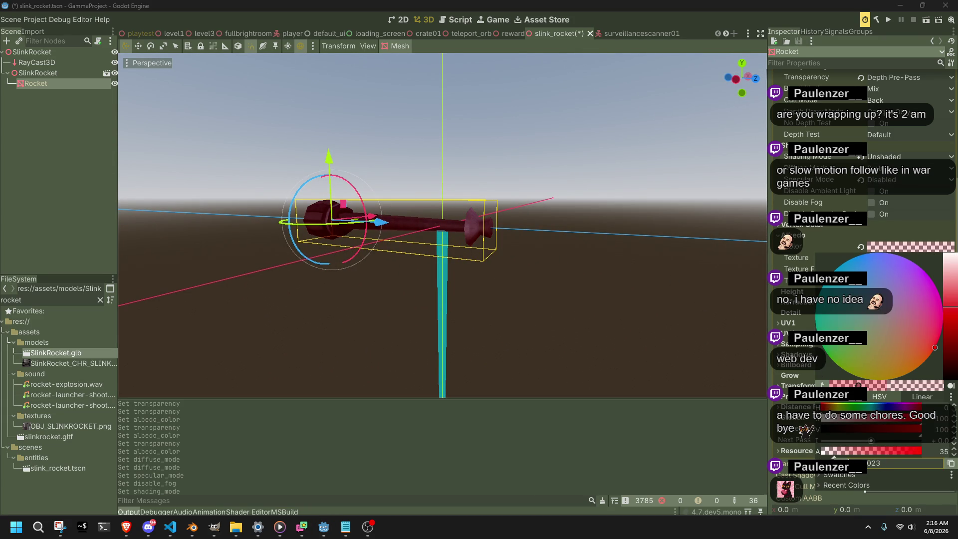
pyautogui.scroll(5, 577, 247)
pyautogui.press('F5')
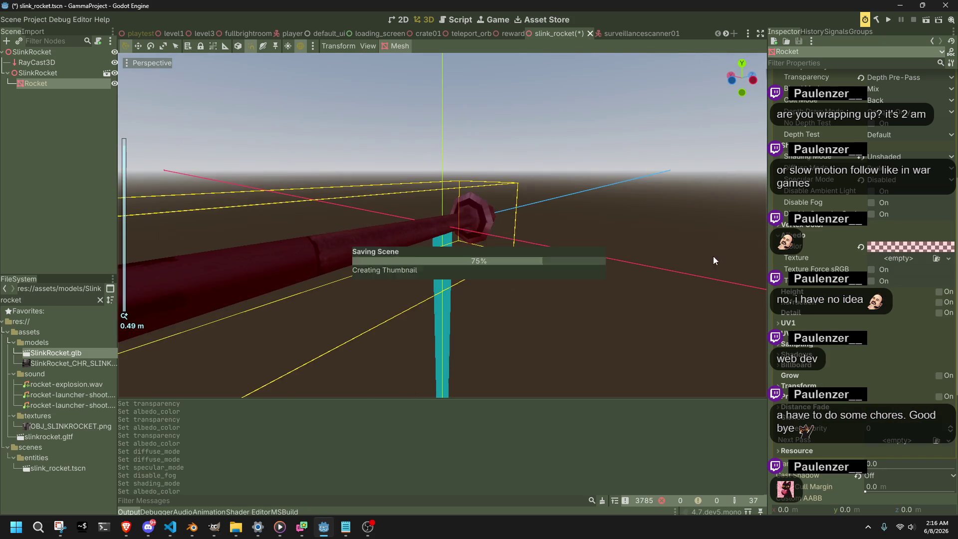